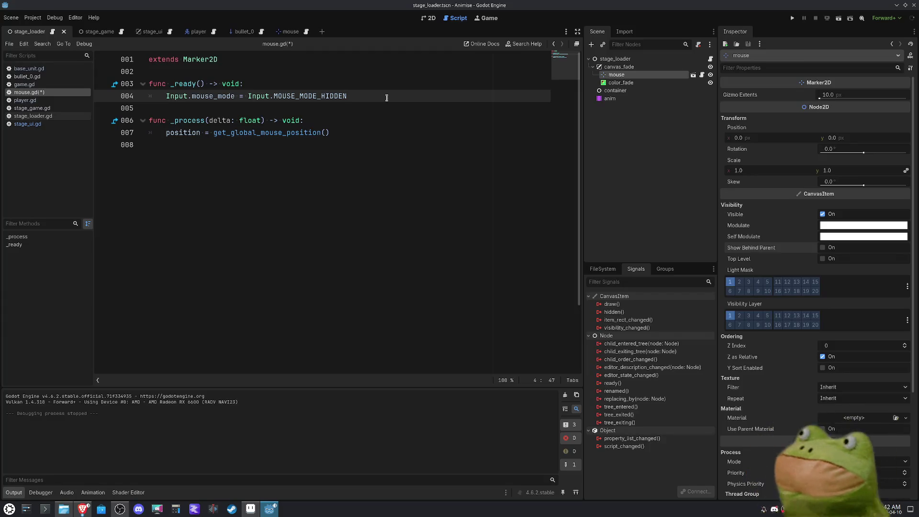
Place the caret on the _process line of mouse.gd, which now hides the cursor and follows the mouse
click(412, 121)
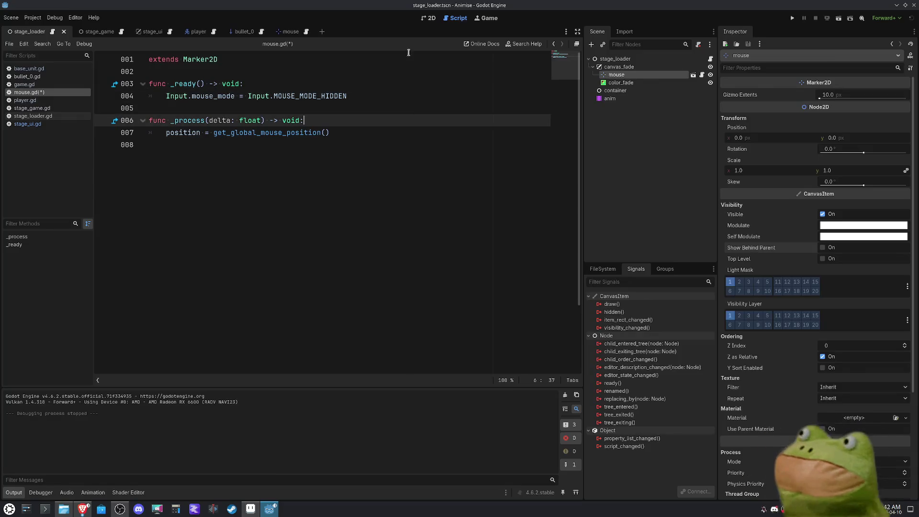
Save mouse.gd with Ctrl+S and bring up the game.gd script from the script list
click(434, 18)
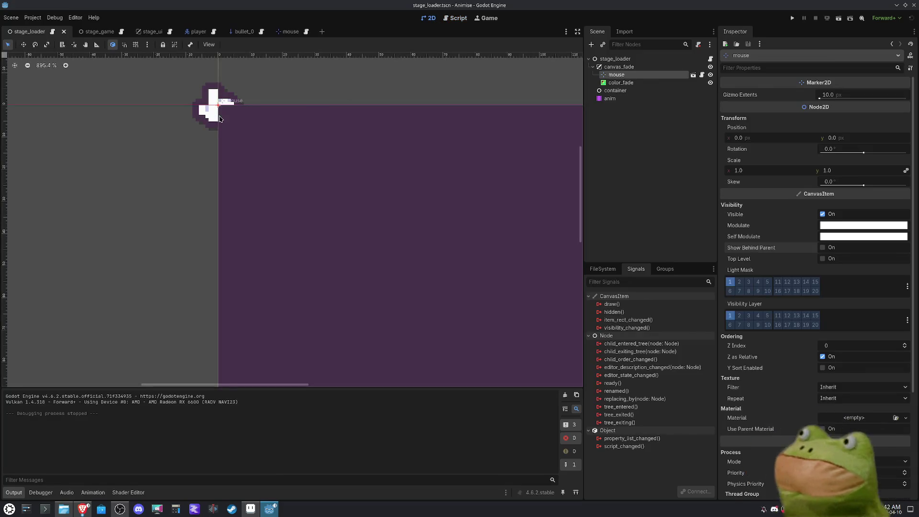
click(458, 19)
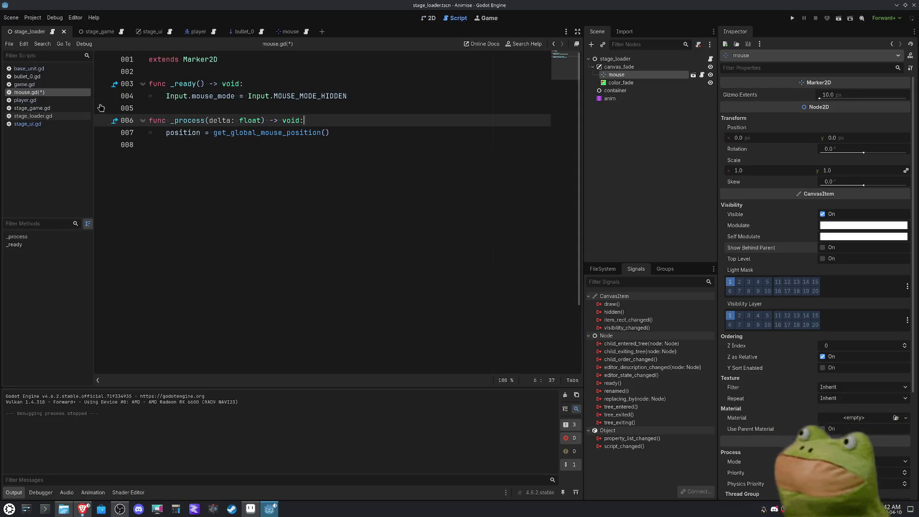
key(ctrl+s)
click(447, 145)
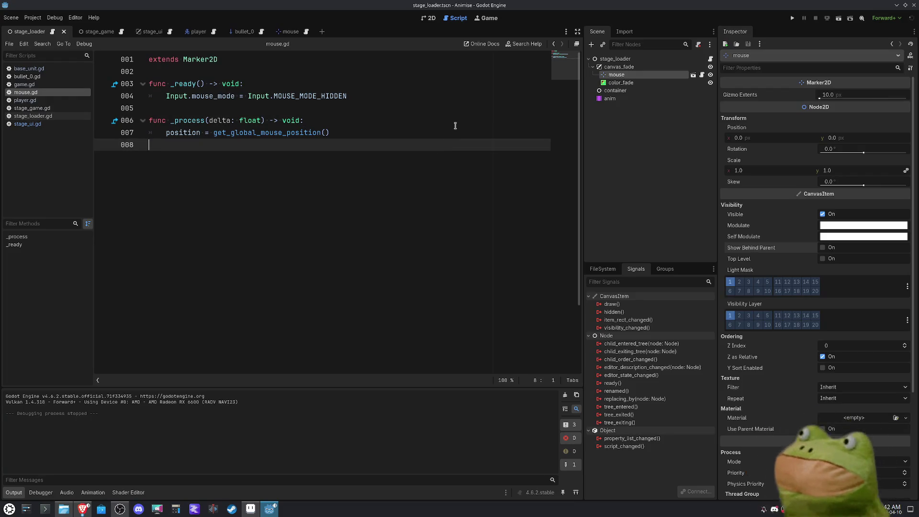
click(24, 84)
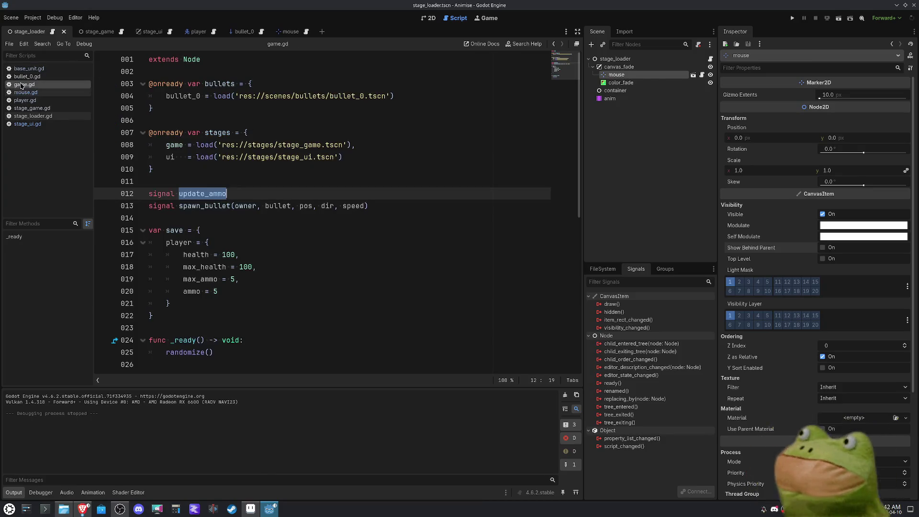
Add a weapon = {} entry after ammo = 5 in the player save dictionary
click(234, 291)
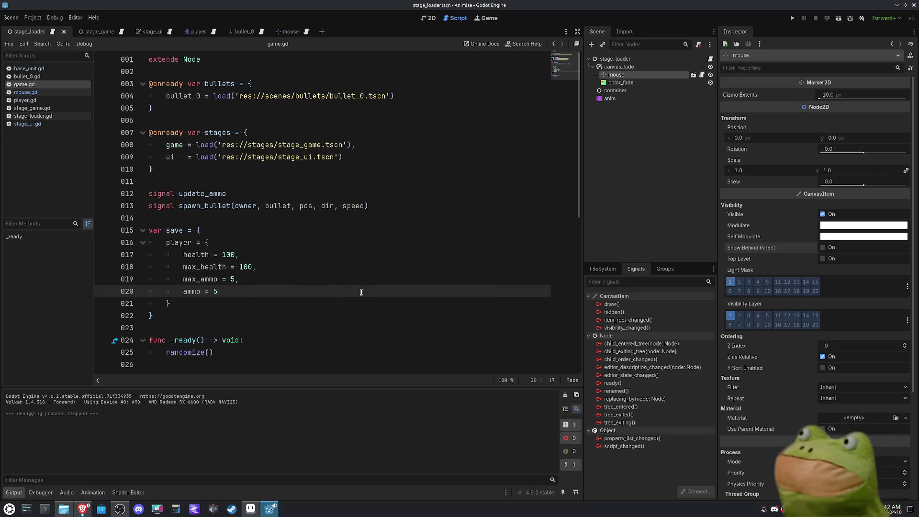
text(,)
key(Return)
text(wea[)
key(BackSpace)
text(pon = )
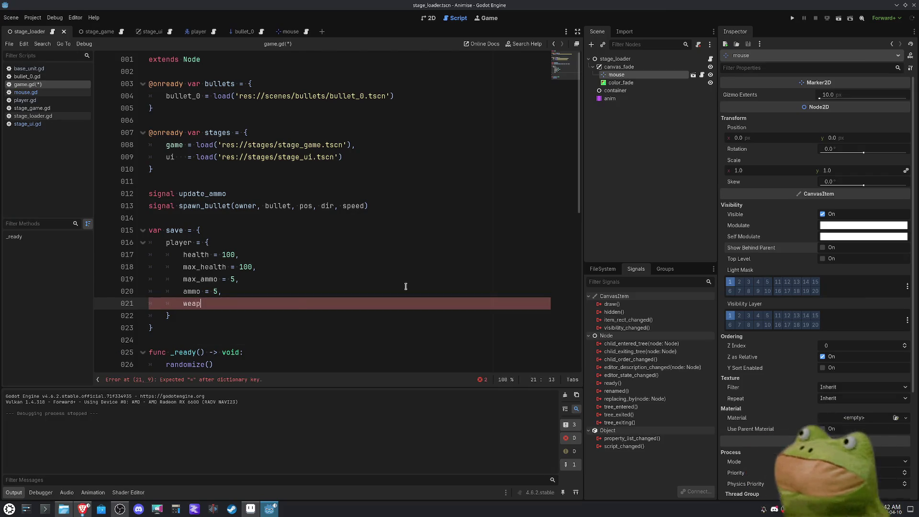
text({})
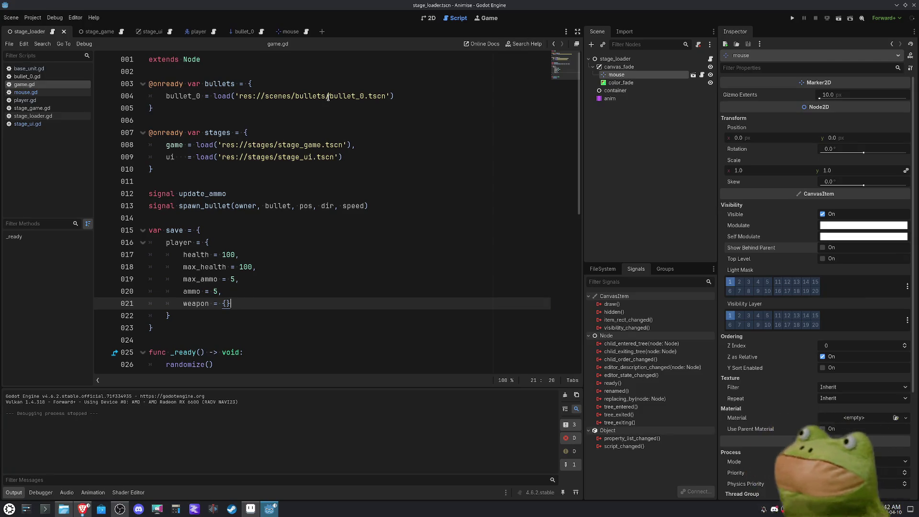
Run the project with F5 to test the game, then stop it
mouse_move(307, 93)
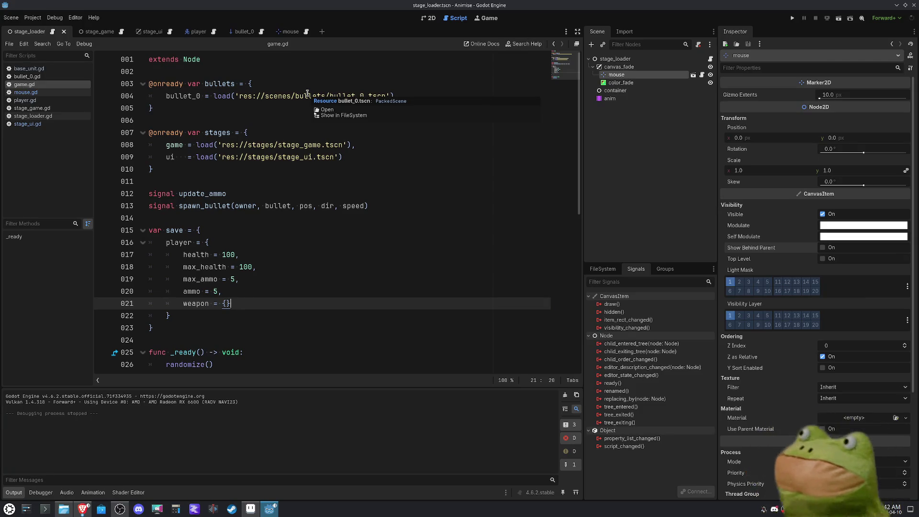
click(432, 20)
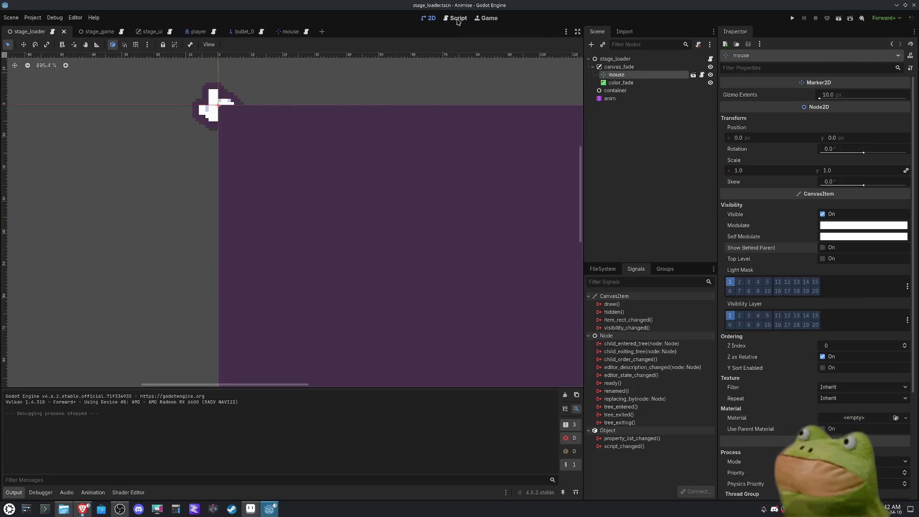
click(457, 17)
key(F5)
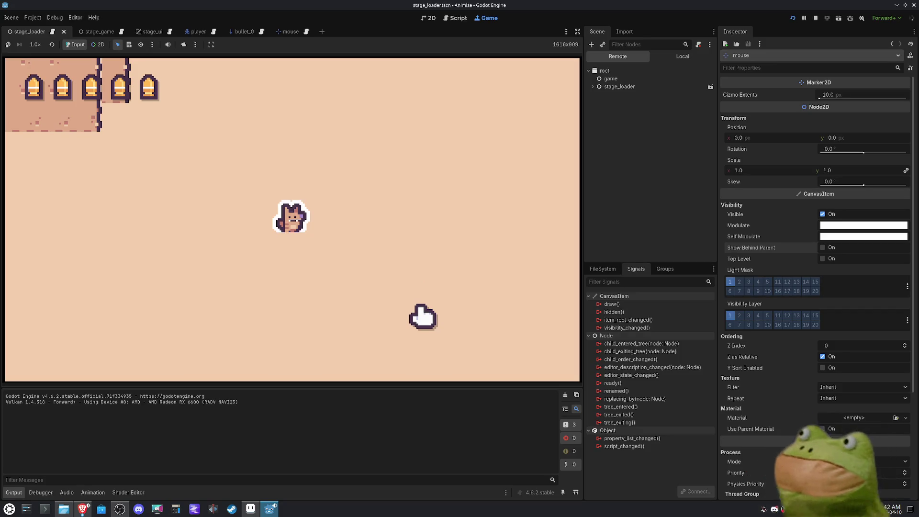
click(816, 18)
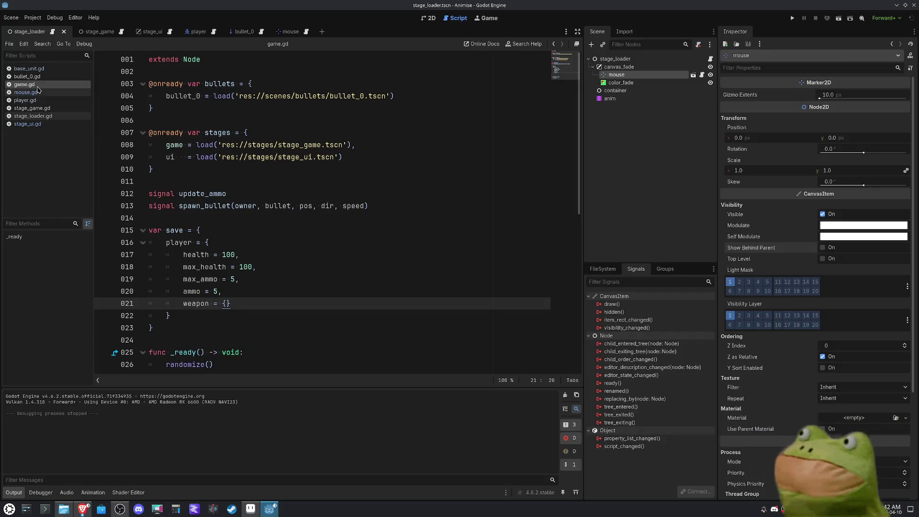
Add a set_mouse_state signal line below the update_ammo signal
click(285, 195)
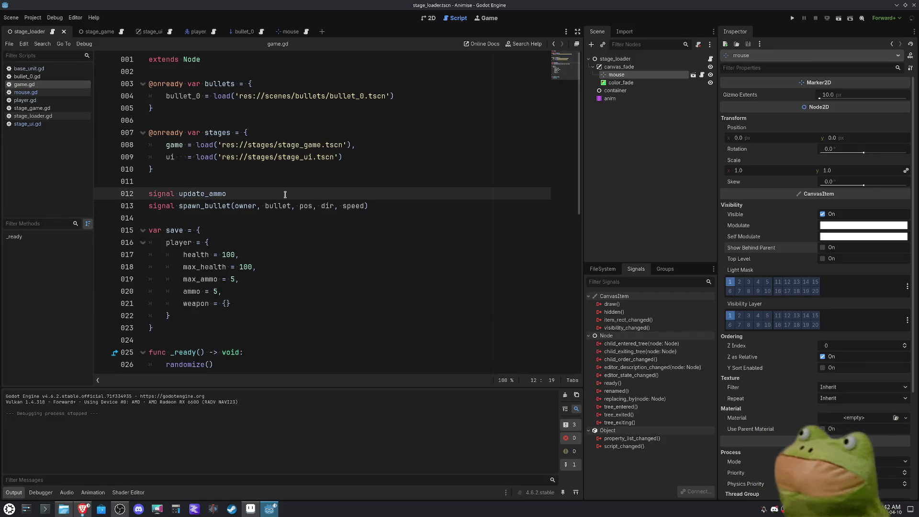
key(Return)
text(signal se)
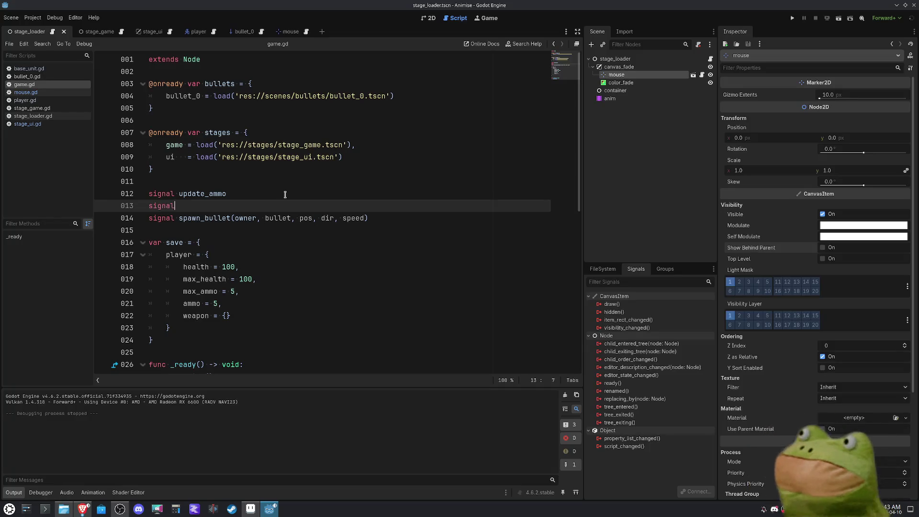
text(t_mouse)
text(()
key(Delete)
key(Delete)
key(Delete)
key(ctrl+Right)
key(Delete)
key(Delete)
text(_state)
Insert an enum mouse_state declaration below the extends line
click(230, 63)
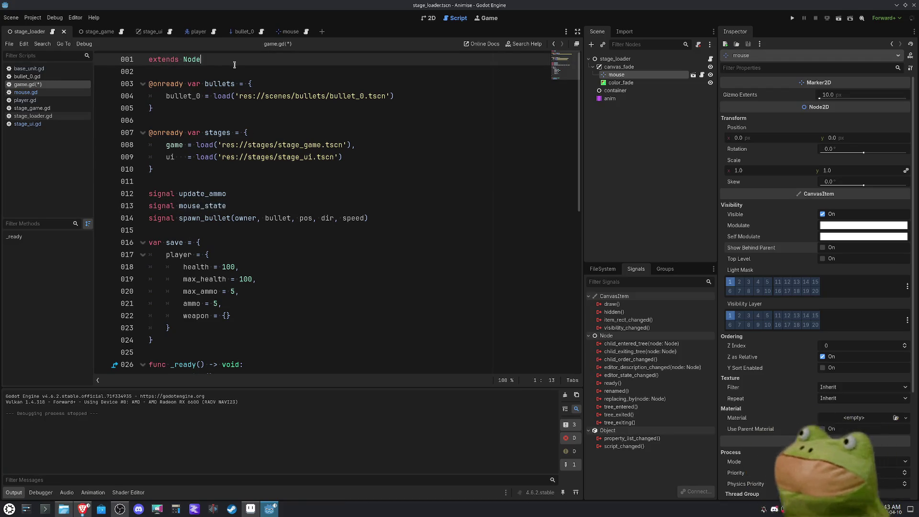
click(237, 67)
key(Return)
key(Return)
key(Up)
text(emi)
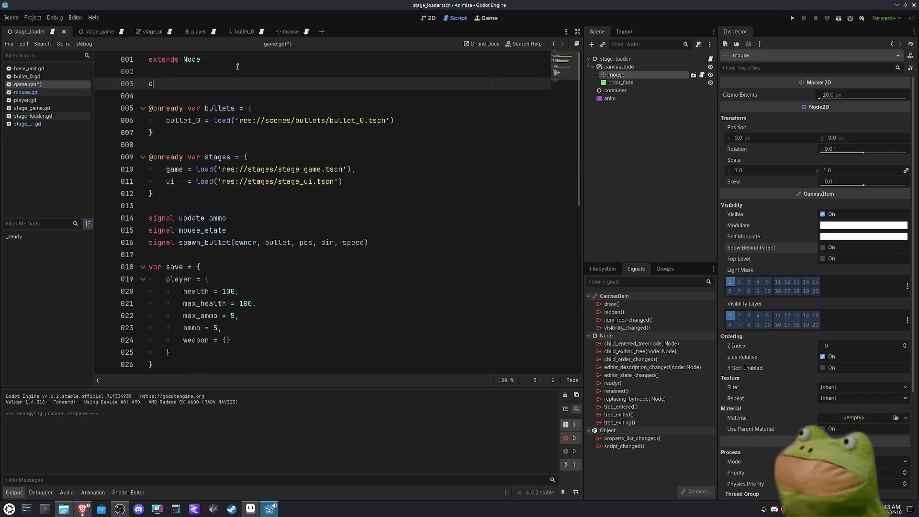
key(BackSpace)
key(BackSpace)
text(num mo)
text(use_state)
Give the signal a mouse_state parameter, finish the enum as { normal, target }, and save
key(Down)
key(Down)
key(Down)
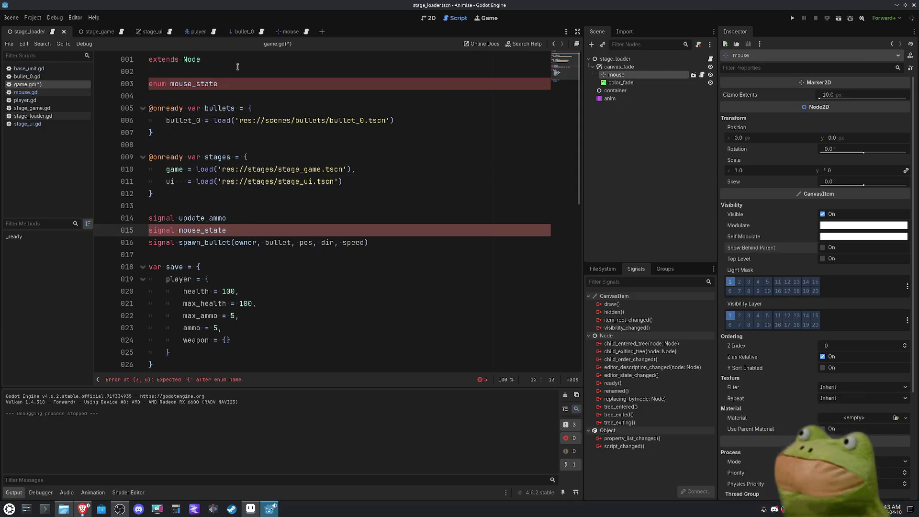
text(set_mouse_state)
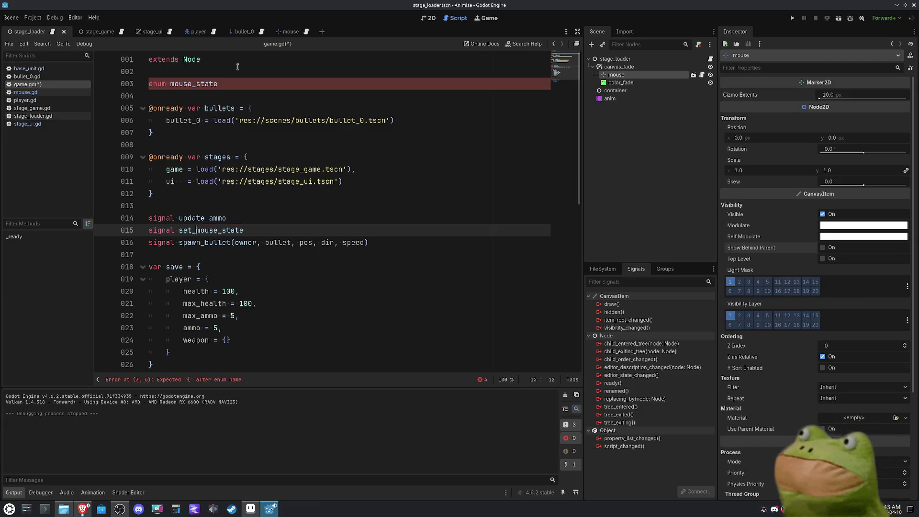
text((mous)
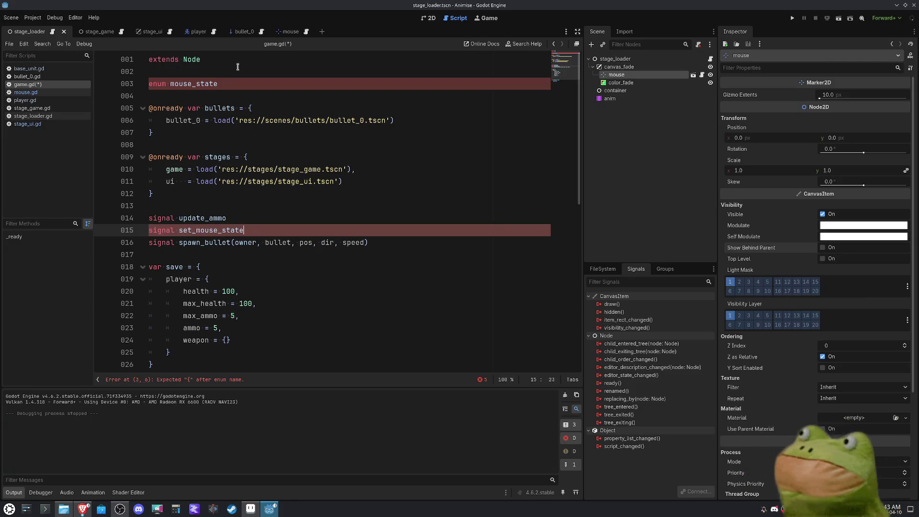
text(e_state)
key(Up)
key(Up)
key(Up)
key(Up)
key(Up)
key(End)
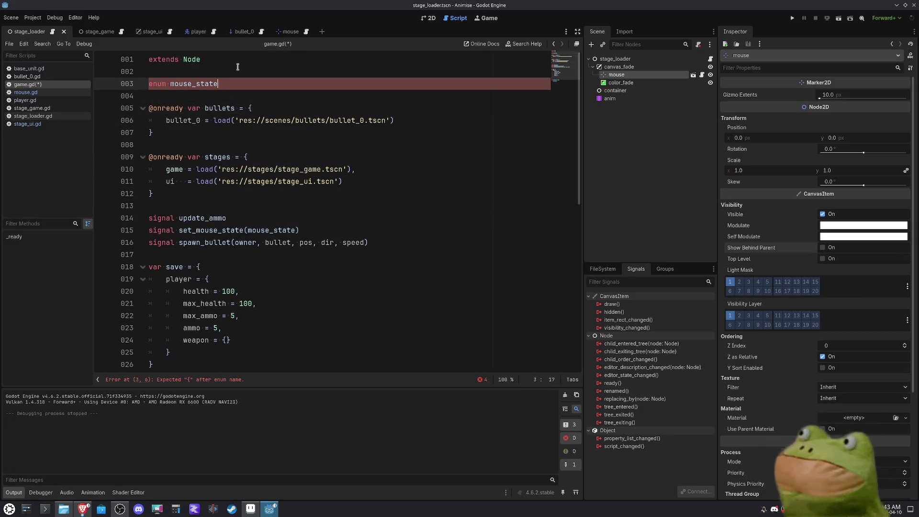
text({ normal)
key(BackSpace)
key(BackSpace)
key(BackSpace)
text(mal, )
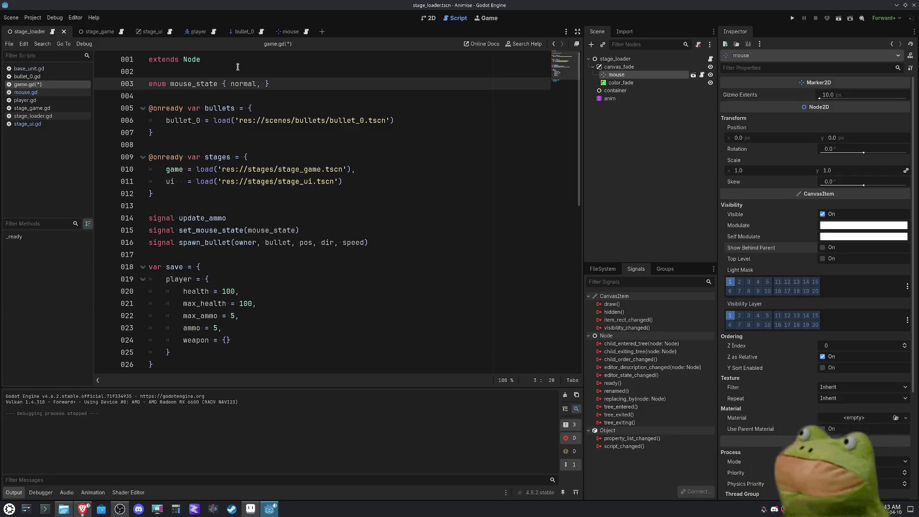
text(target })
key(ctrl+s)
Type the signal parameter as state:mouse_state, save game.gd, and return to mouse.gd
double_click(206, 84)
key(ctrl+c)
click(341, 211)
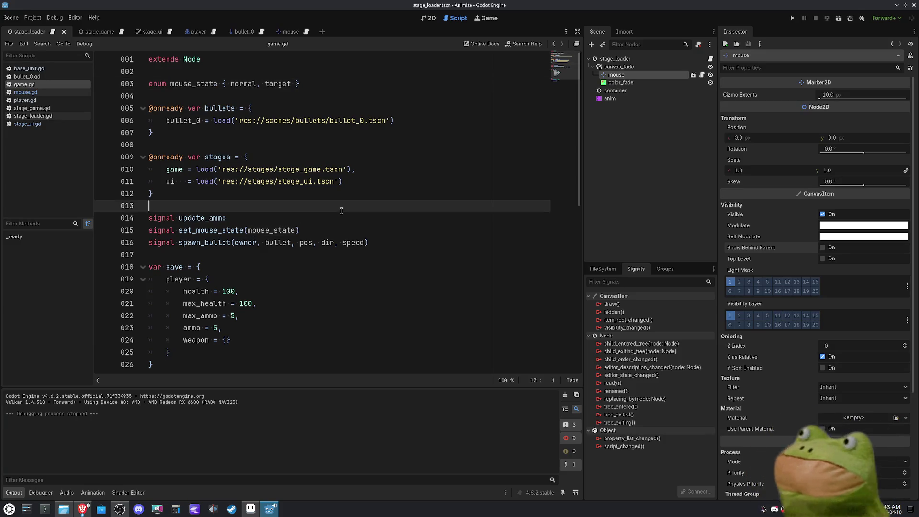
click(297, 230)
text(:)
key(ctrl+v)
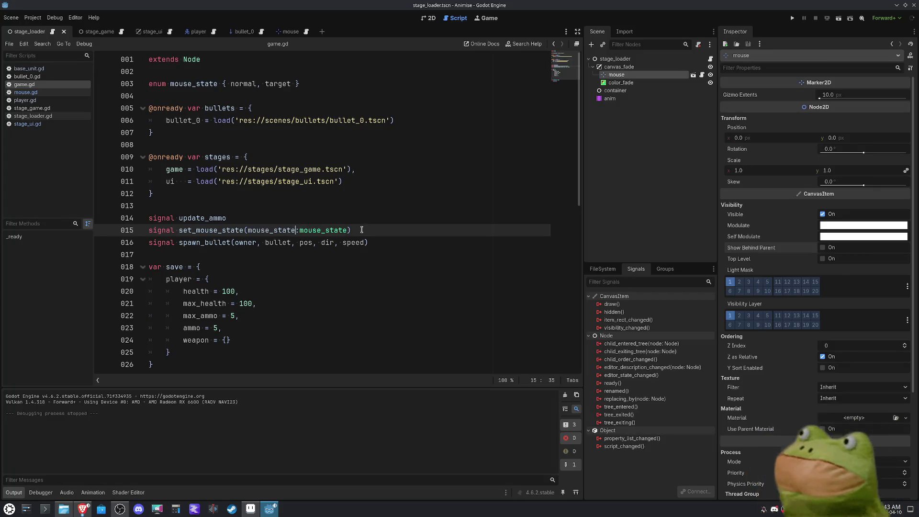
key(ctrl+Left)
key(Delete)
key(Delete)
key(Delete)
click(402, 209)
key(ctrl+s)
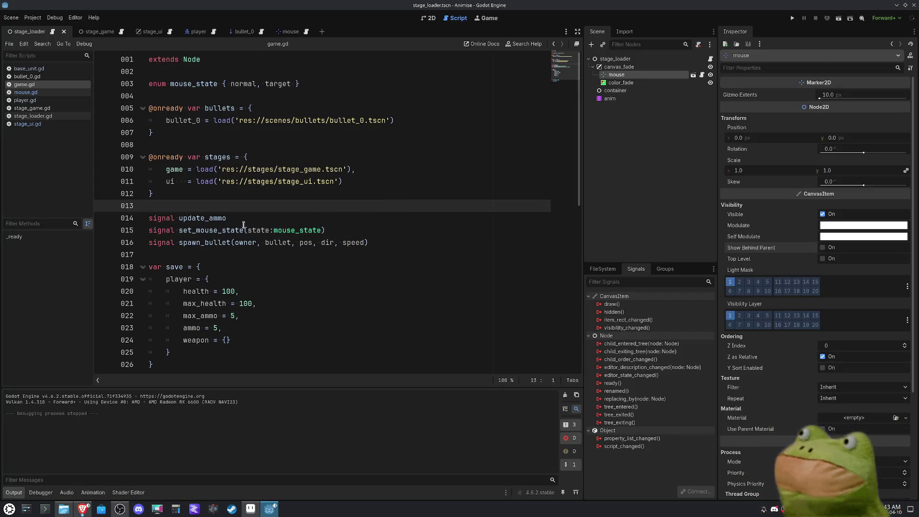
double_click(223, 232)
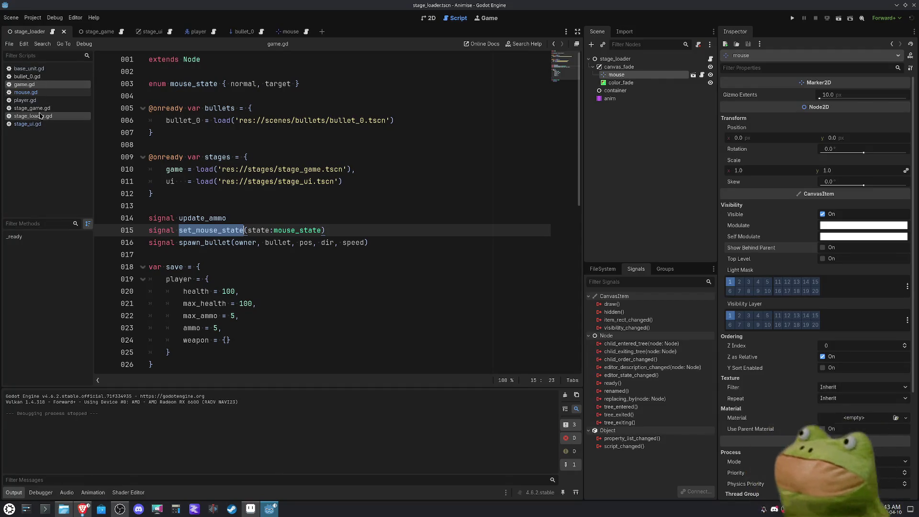
click(43, 92)
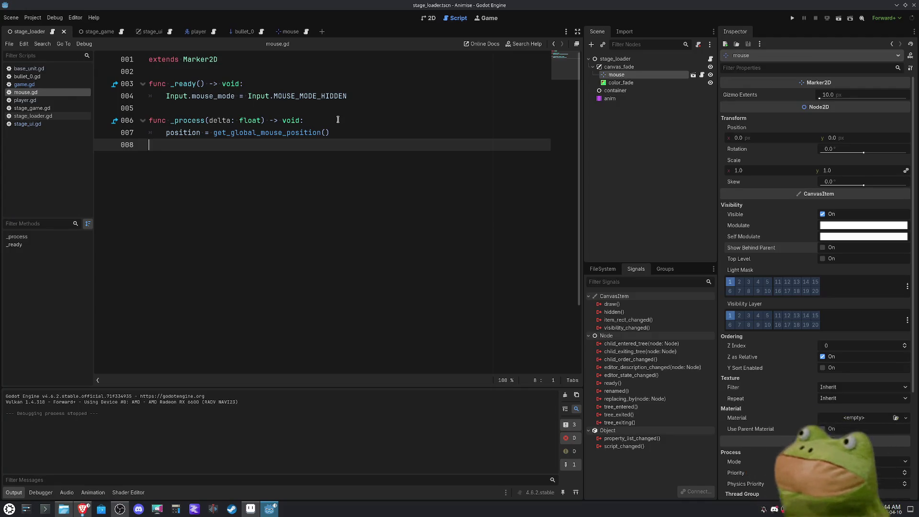
Begin a game.set_mouse_state.connect call at the top of _ready
click(363, 97)
key(Up)
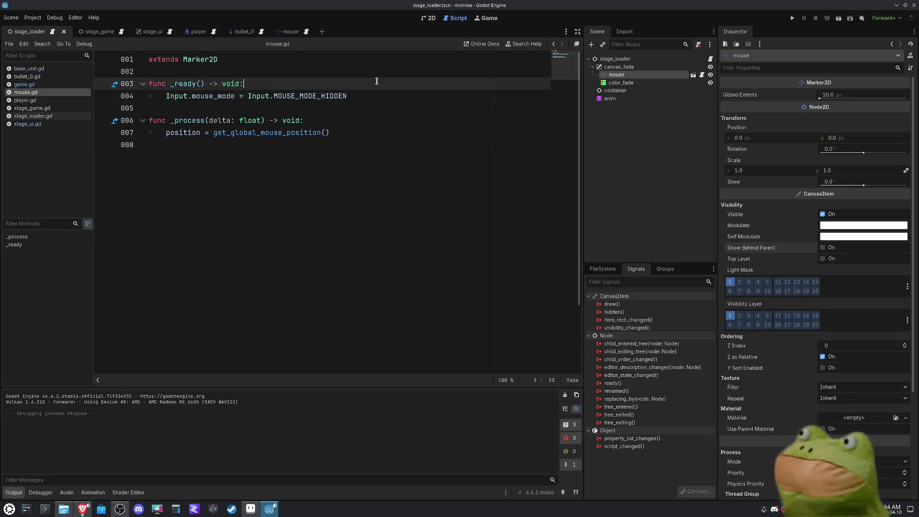
key(Return)
key(Return)
key(Up)
text(game.set)
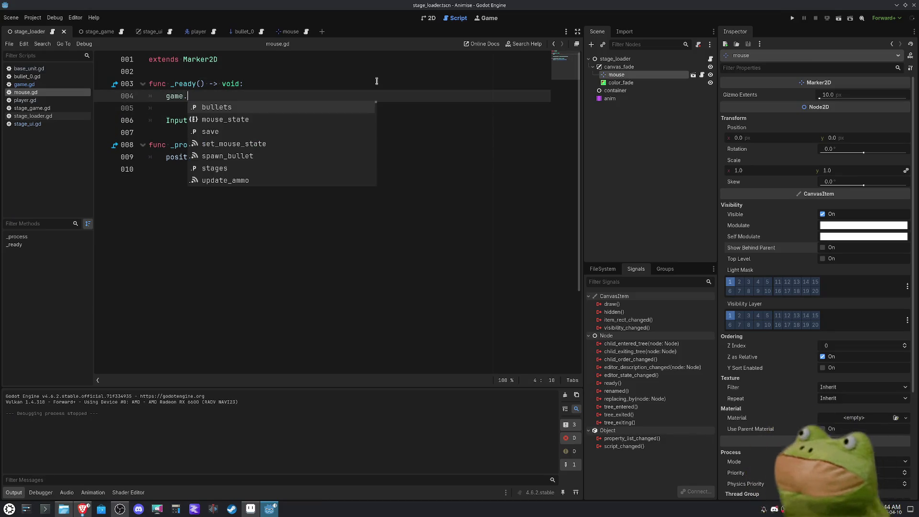
key(Return)
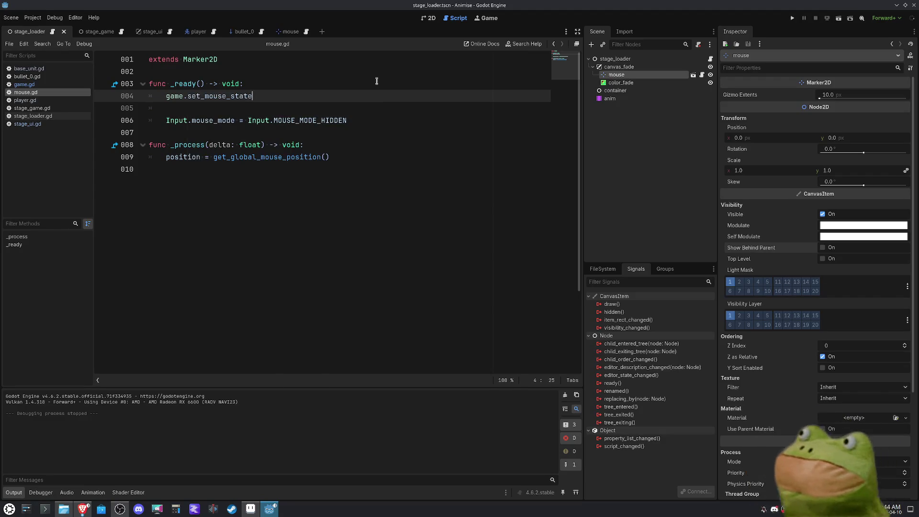
text(.co)
key(Return)
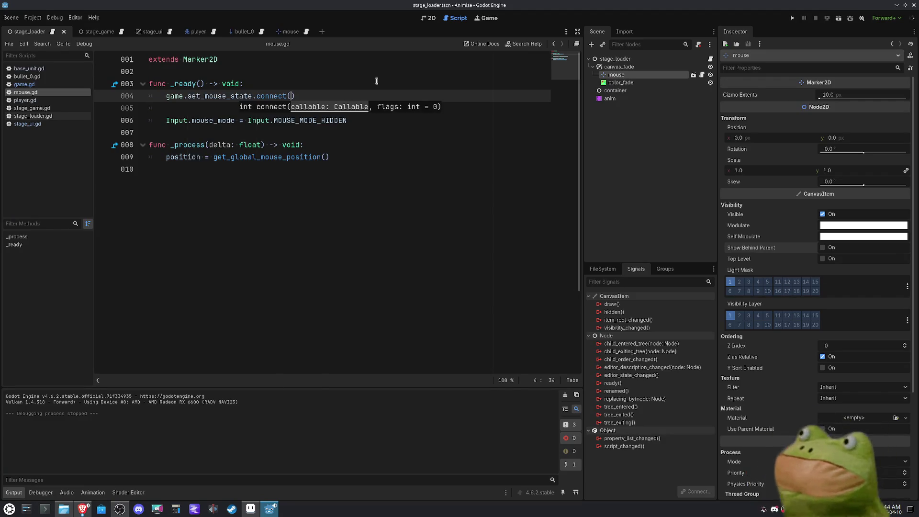
Pass _set_mouse_state as the callback in the connect call
text(_)
key(ctrl+Left)
key(ctrl+shift+Left)
key(BackSpace)
key(ctrl+z)
key(End)
key(Left)
text(set_mouse_state)
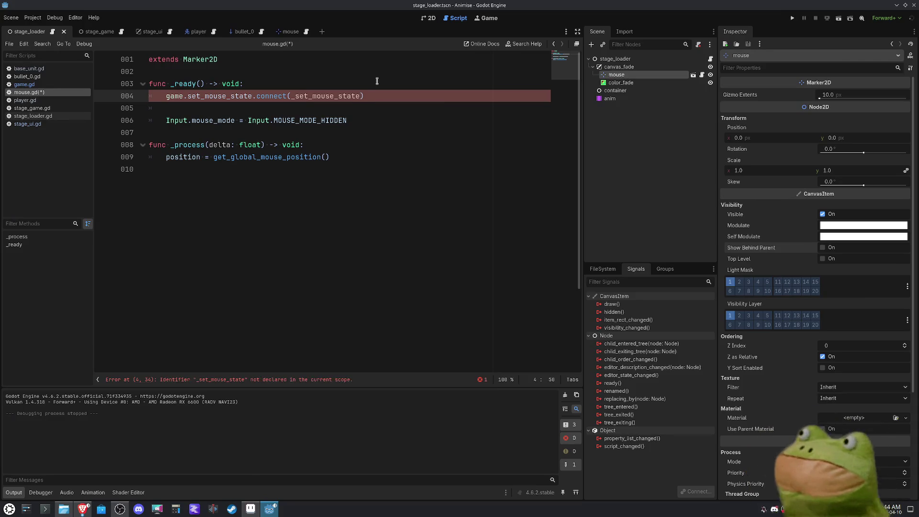
Add func _set_mouse_state(state:game.mouse_state): with a pass placeholder after _process
key(Down)
key(Down)
key(Down)
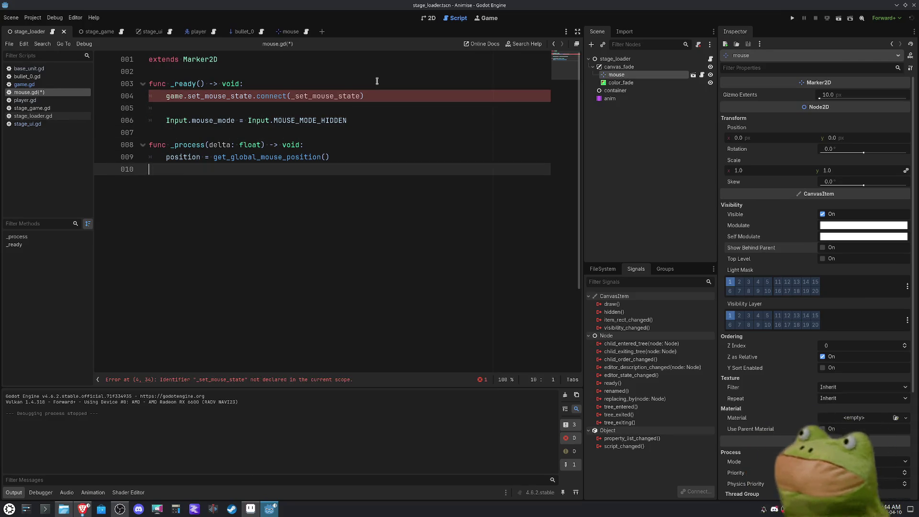
key(Return)
text(func _set_mouse_state()
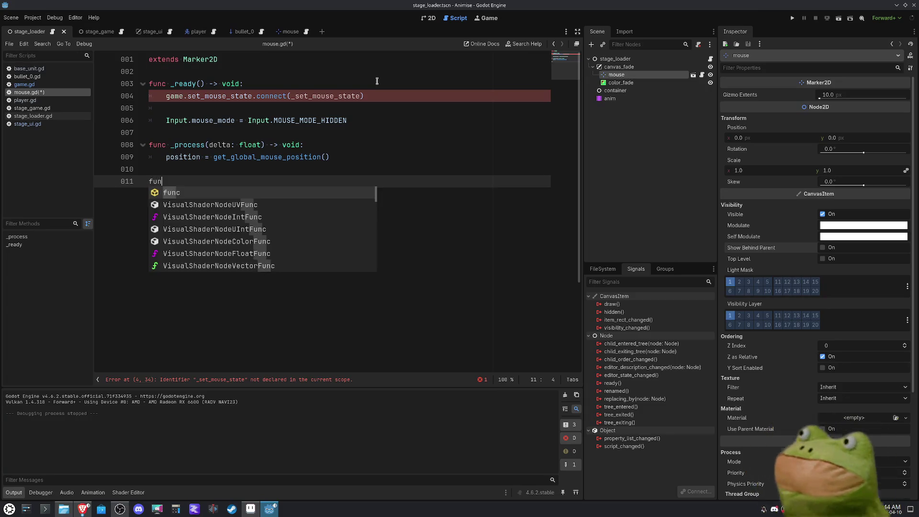
text(game)
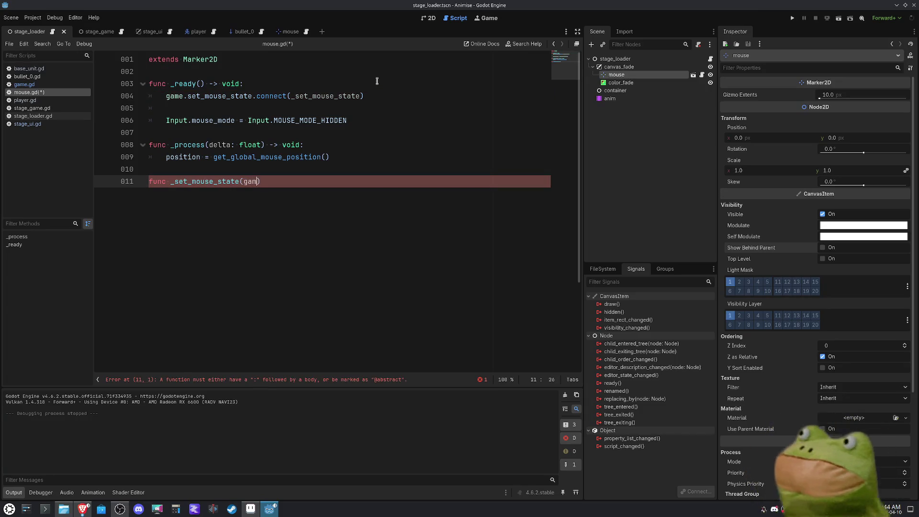
key(BackSpace)
key(BackSpace)
key(BackSpace)
key(BackSpace)
text(state:game.)
key(Return)
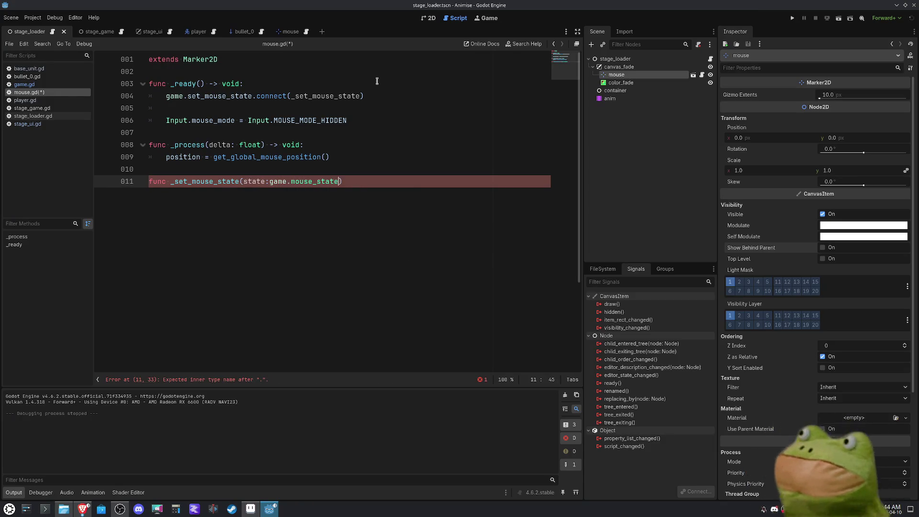
key(End)
text(:)
key(Return)
text(pass)
key(Up)
key(End)
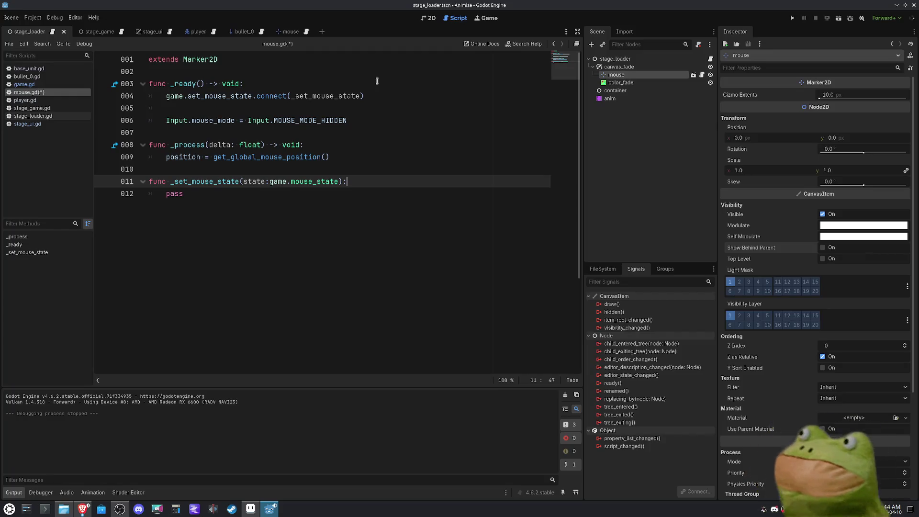
Write the state == game.mouse_state.normal comparison in the handler, removing the pass placeholder
key(Return)
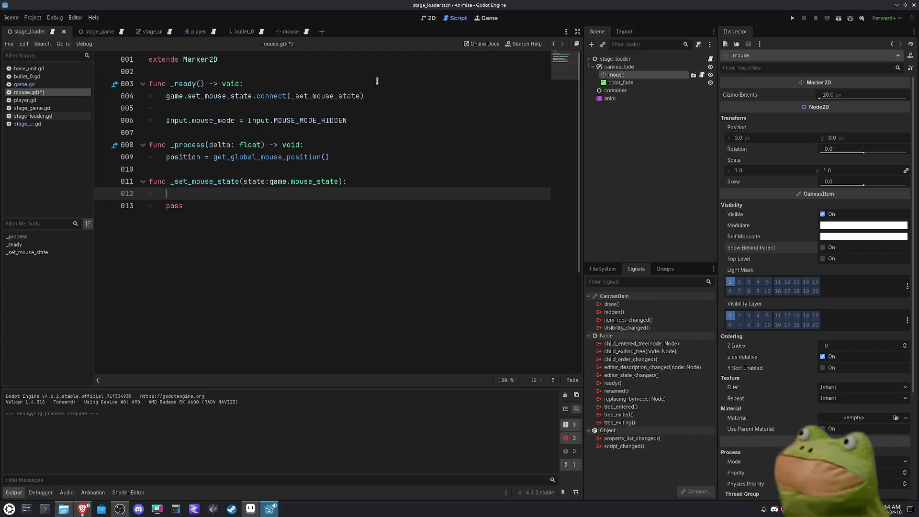
text(if st)
text(ate == )
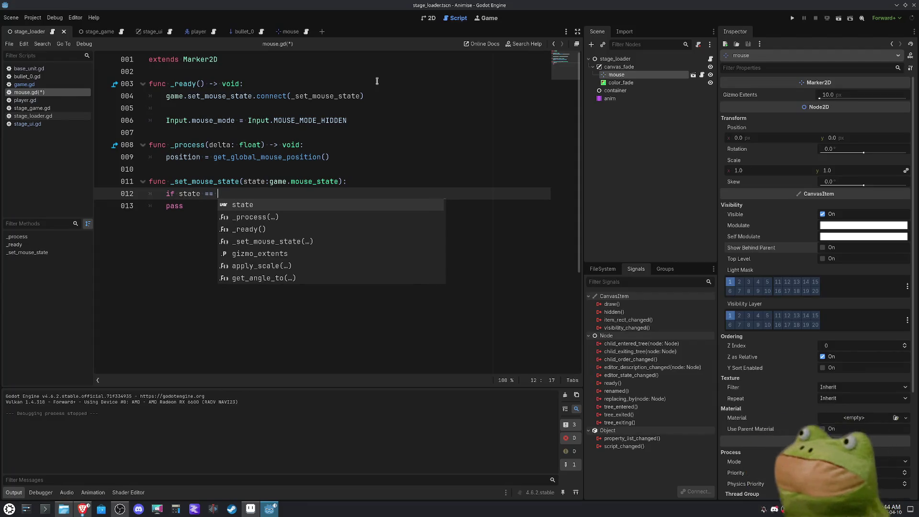
text(game.mouse_state.)
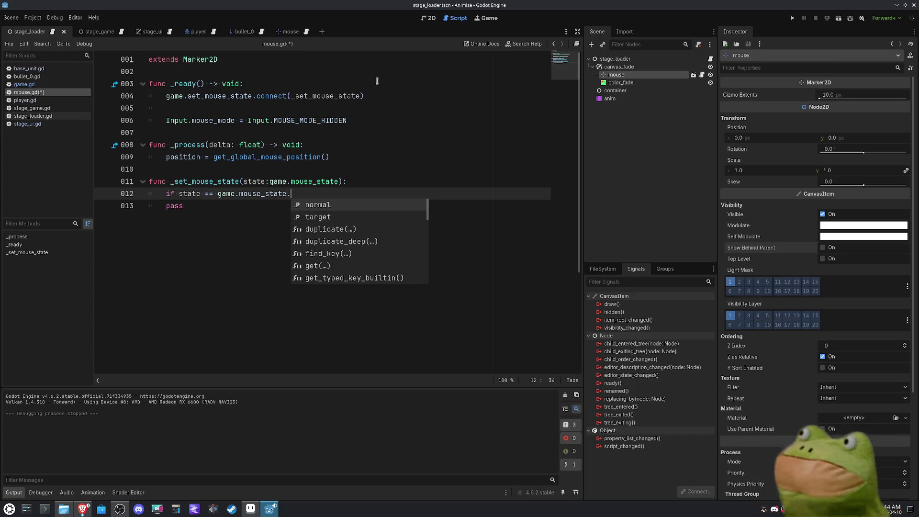
key(Return)
text(:)
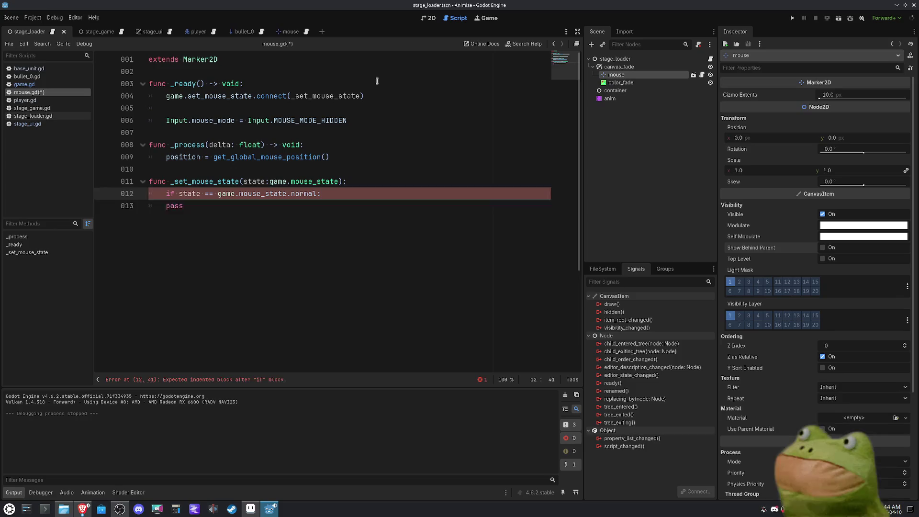
key(Return)
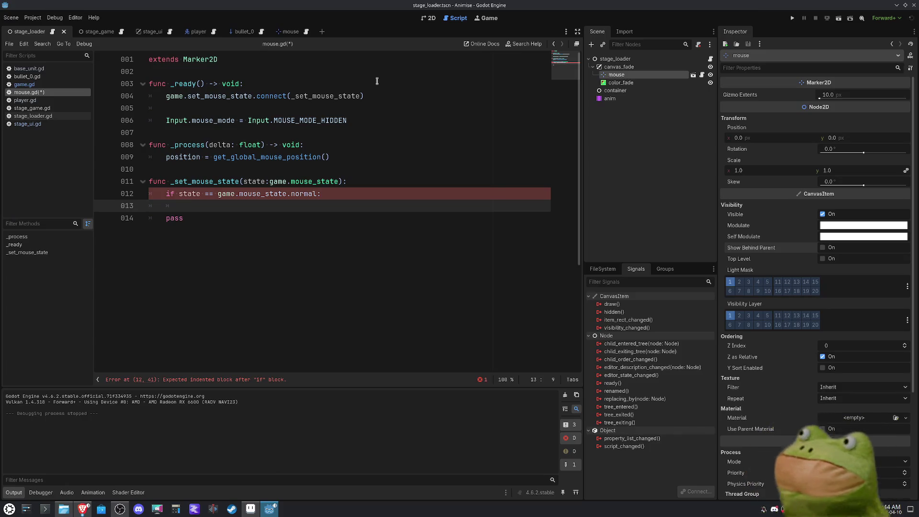
key(Up)
key(Home)
key(Delete)
key(Delete)
key(Delete)
key(ctrl+shift+k)
key(ctrl+shift+k)
key(Up)
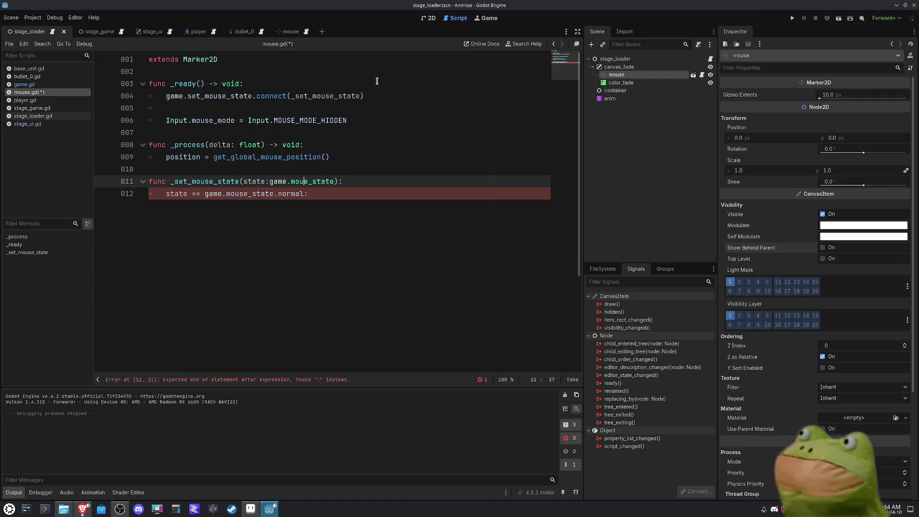
key(Down)
key(BackSpace)
key(Home)
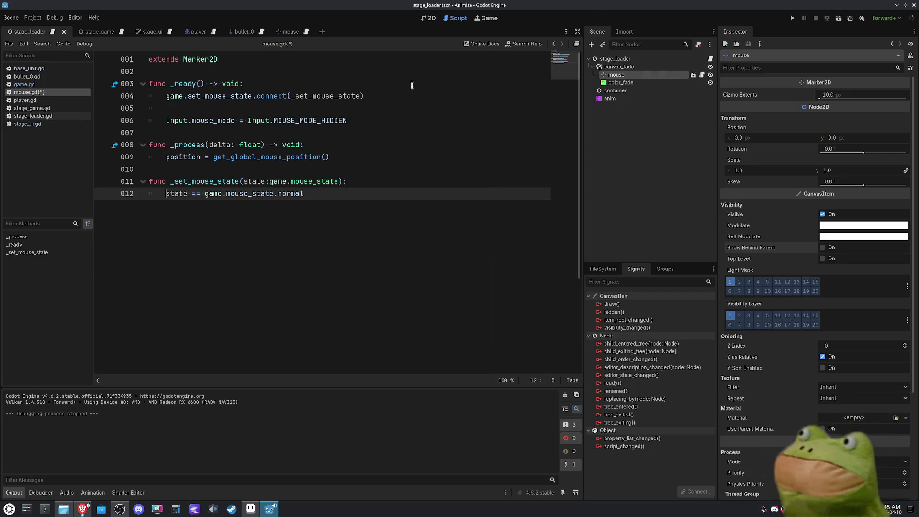
click(290, 31)
drag(615, 68, 158, 71)
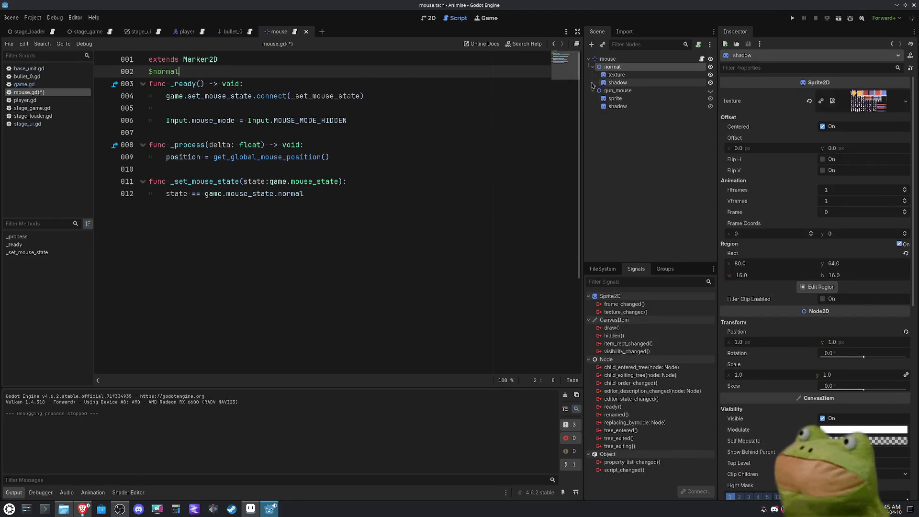
key(Return)
drag(615, 92, 389, 84)
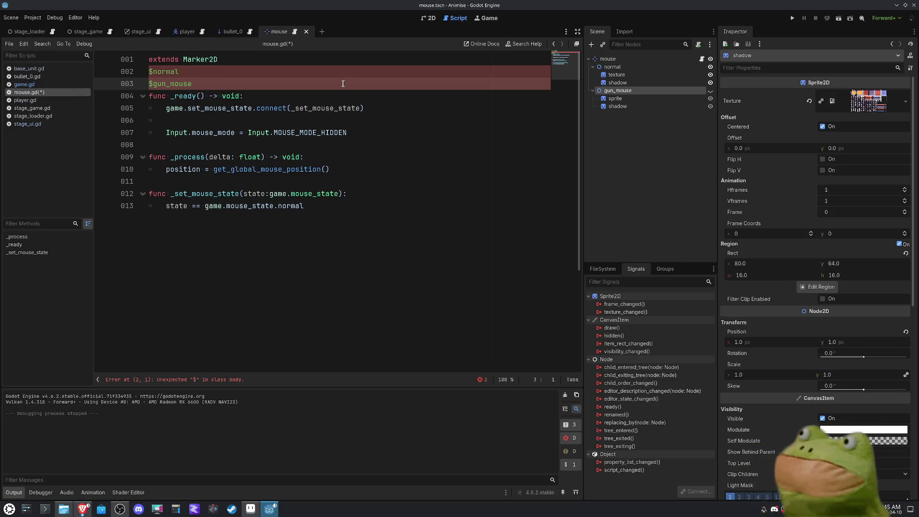
key(Up)
text(@onready var)
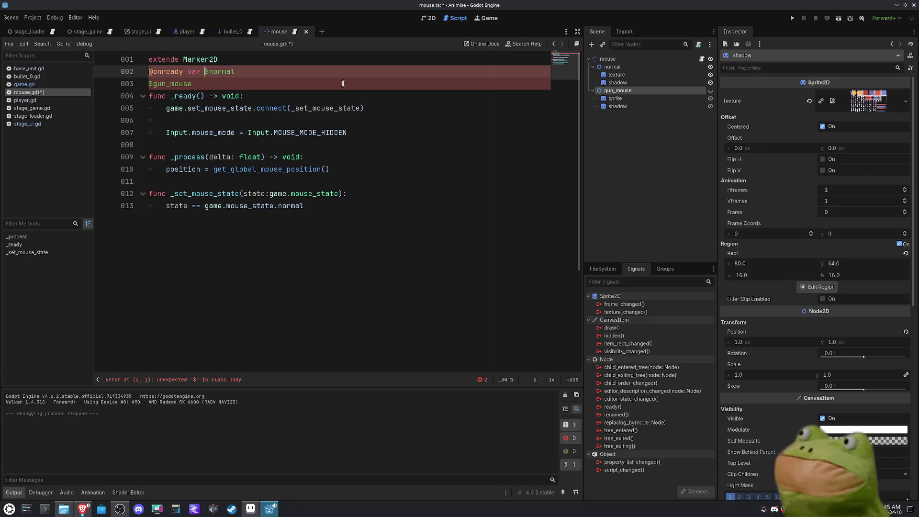
text( normal =)
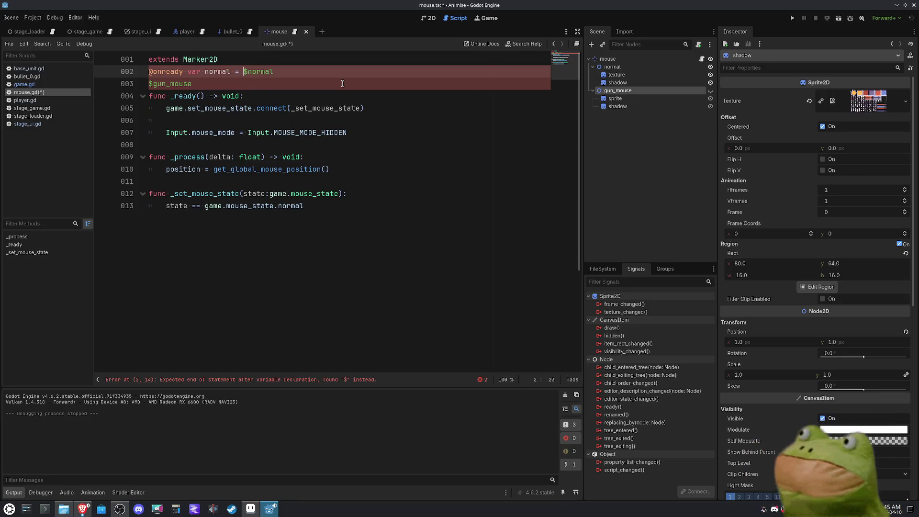
key(End)
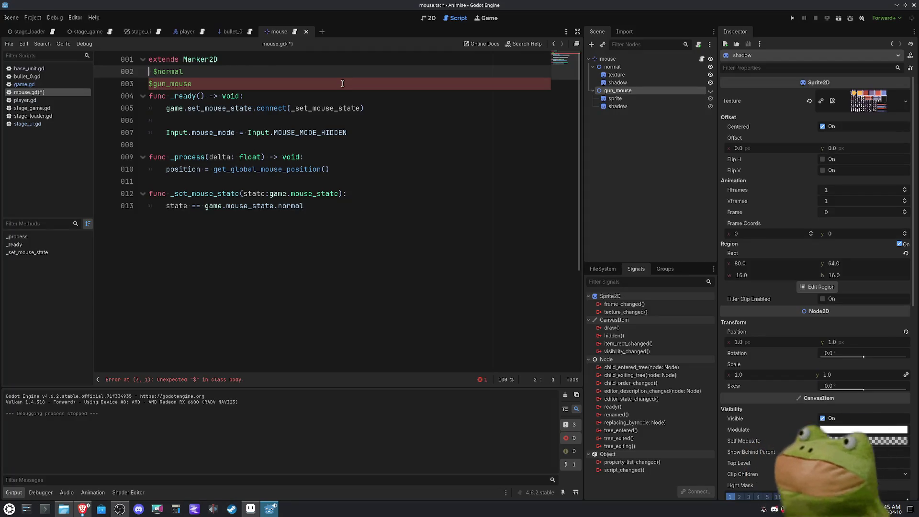
scroll(342, 83, down, 1)
key(ctrl+Delete)
key(ctrl+Delete)
key(ctrl+Delete)
key(Up)
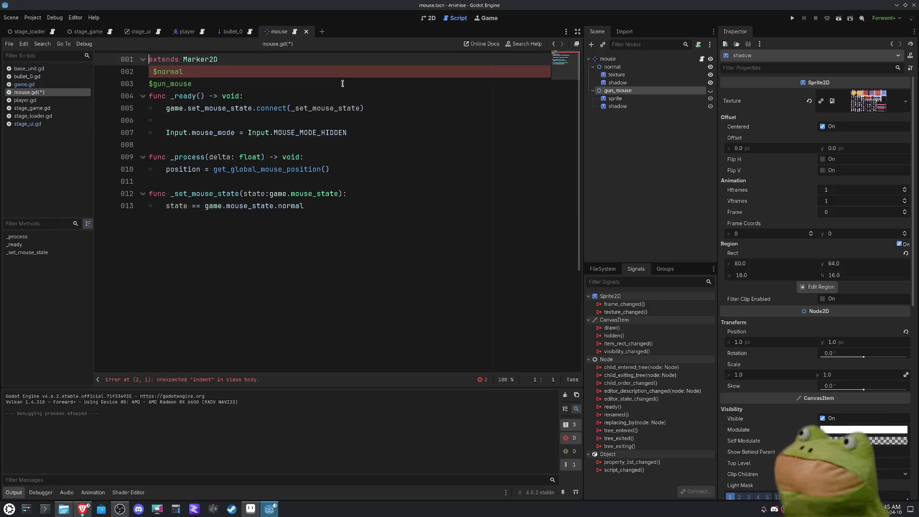
key(Down)
text(@onready var normal =)
key(Down)
key(Home)
key(ctrl+v)
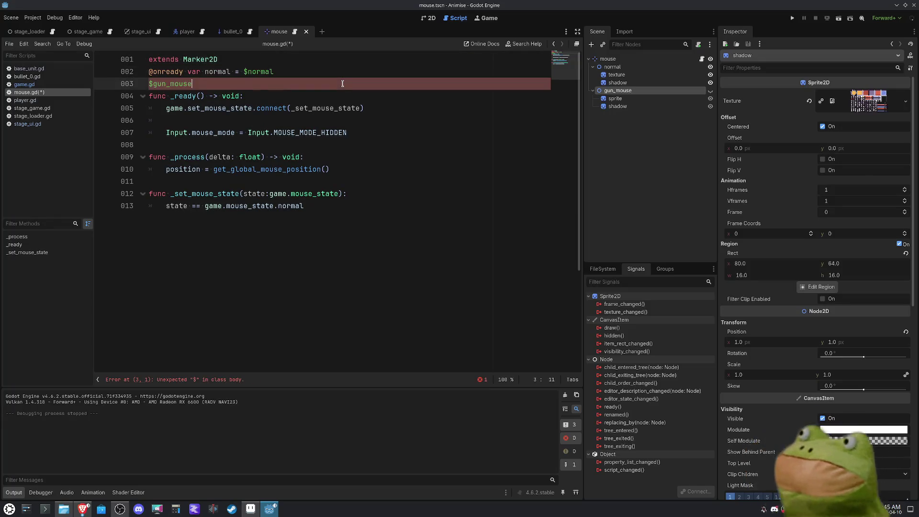
key(Left)
key(Left)
key(Left)
key(ctrl+space)
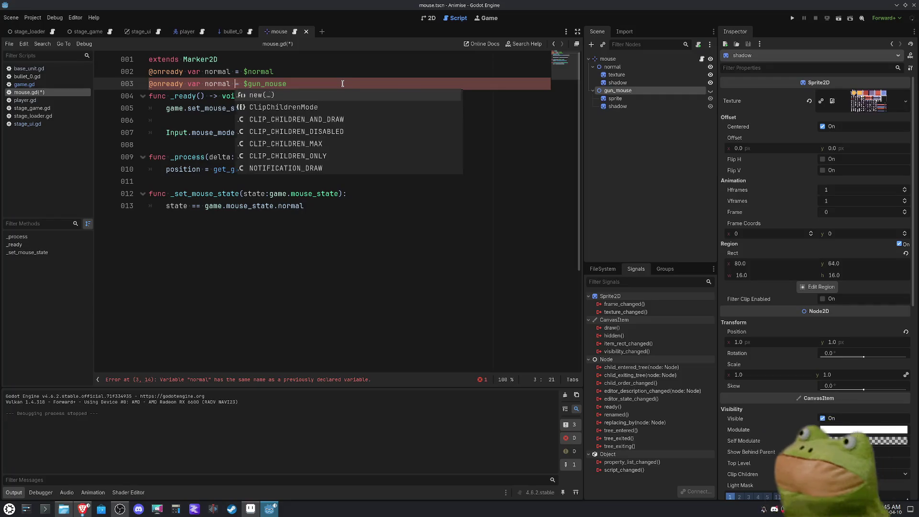
key(ctrl+shift+Left)
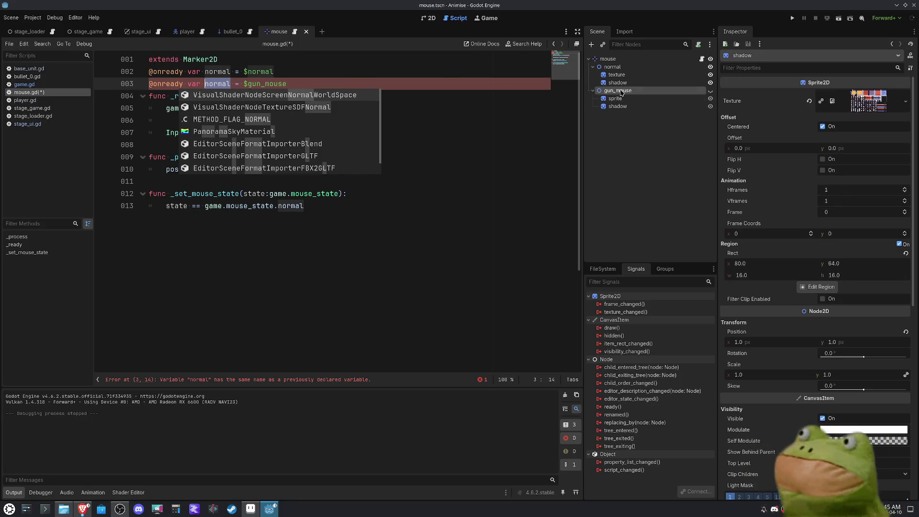
click(486, 215)
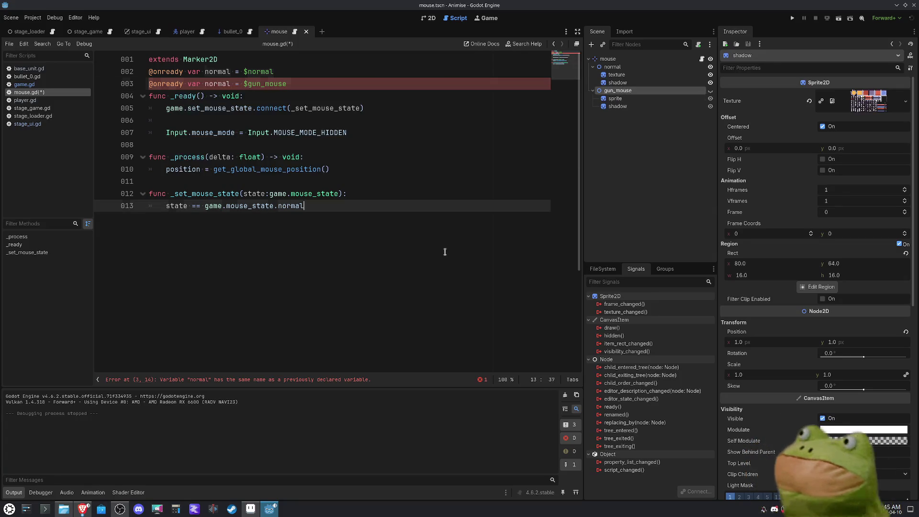
double_click(621, 94)
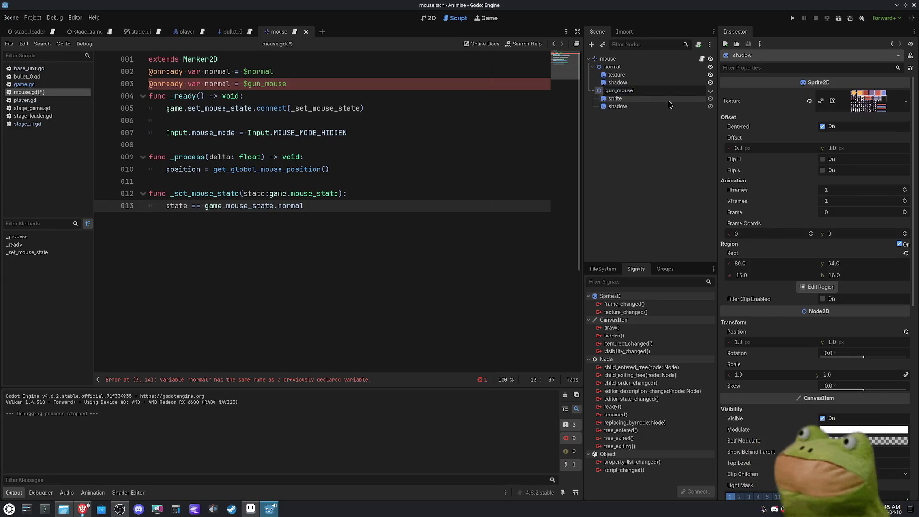
key(Return)
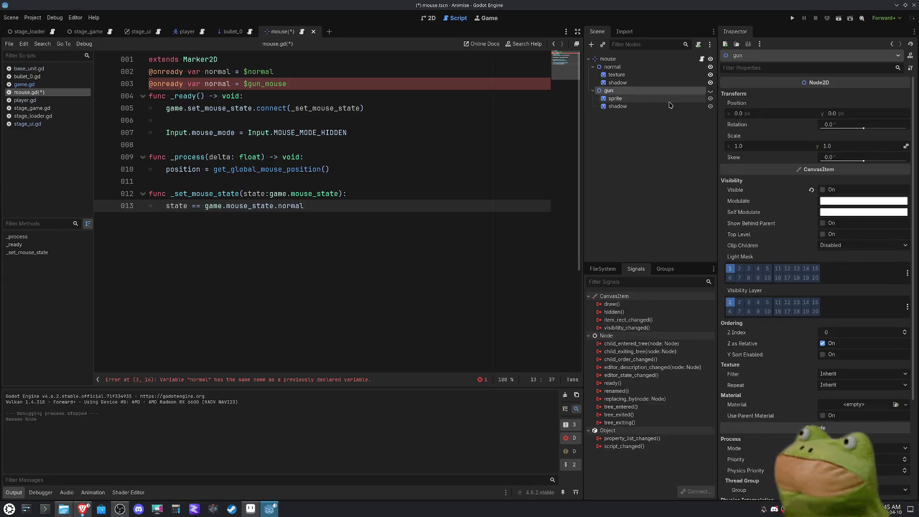
Turn the duplicated declaration on line 3 into the gun reference, followed by a blank line
click(327, 85)
key(BackSpace)
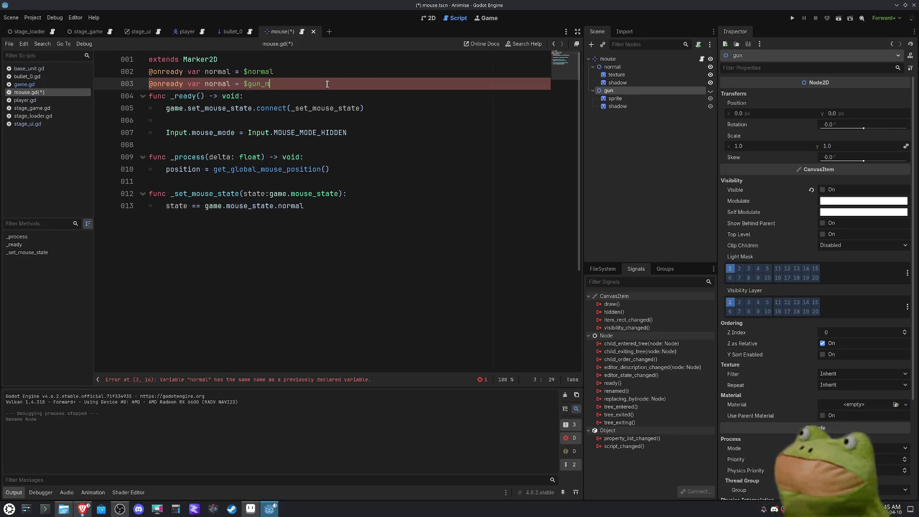
key(Return)
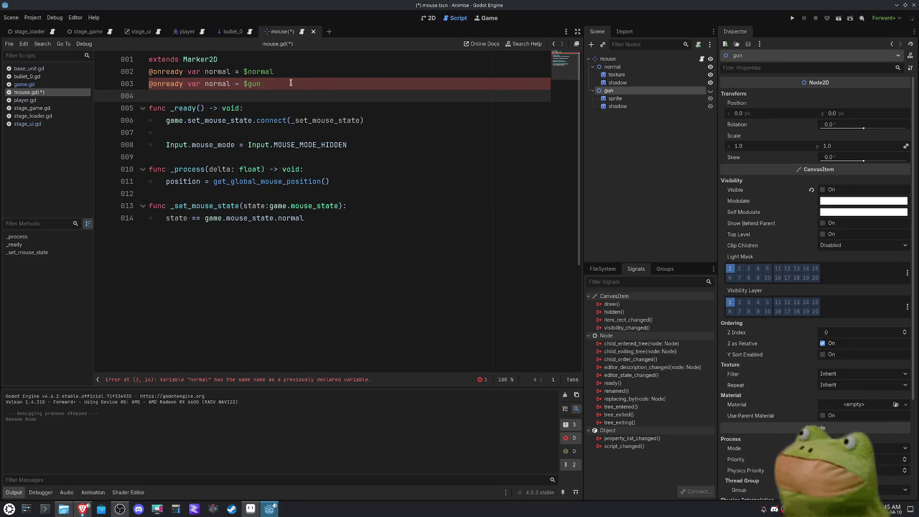
double_click(221, 83)
text(gun)
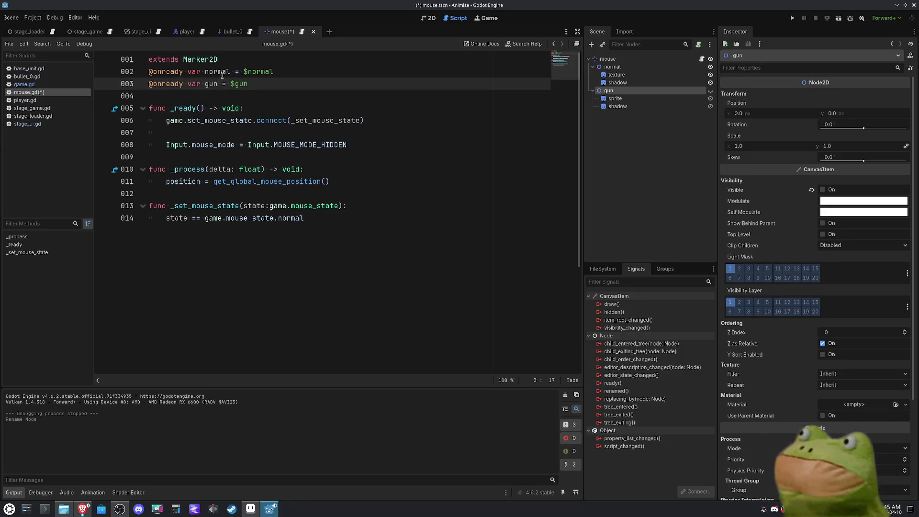
Make line 14 read normal.visible = state == … and duplicate it onto the next line
double_click(222, 72)
key(ctrl+c)
click(166, 218)
key(ctrl+v)
text(.visible =)
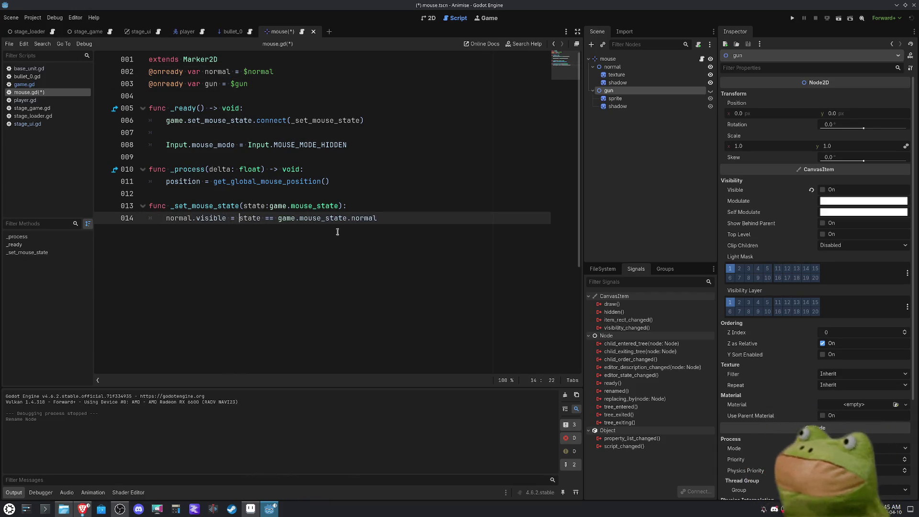
key(End)
key(shift+Home)
key(ctrl+c)
key(End)
key(Return)
key(ctrl+v)
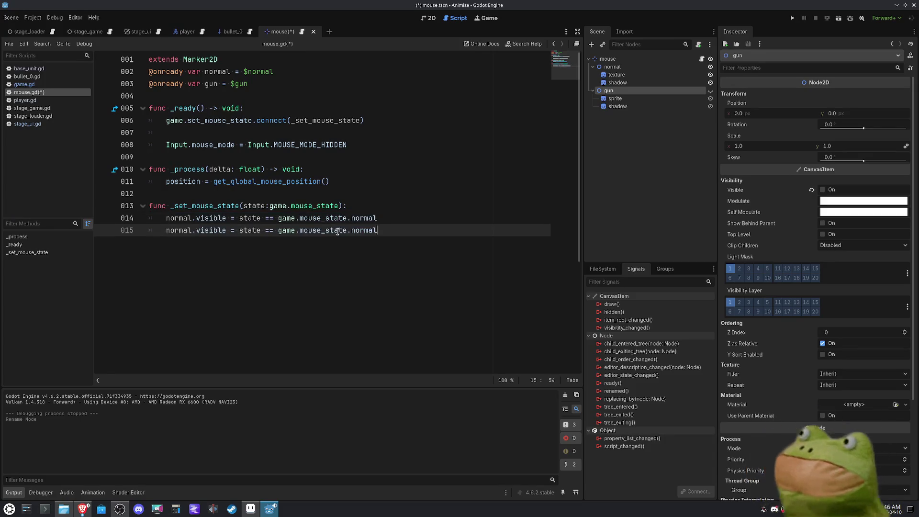
Change the copy to gun.visible = state == game.mouse_state.target and save
double_click(211, 84)
key(ctrl+c)
double_click(185, 231)
key(ctrl+v)
double_click(359, 234)
key(BackSpace)
key(Down)
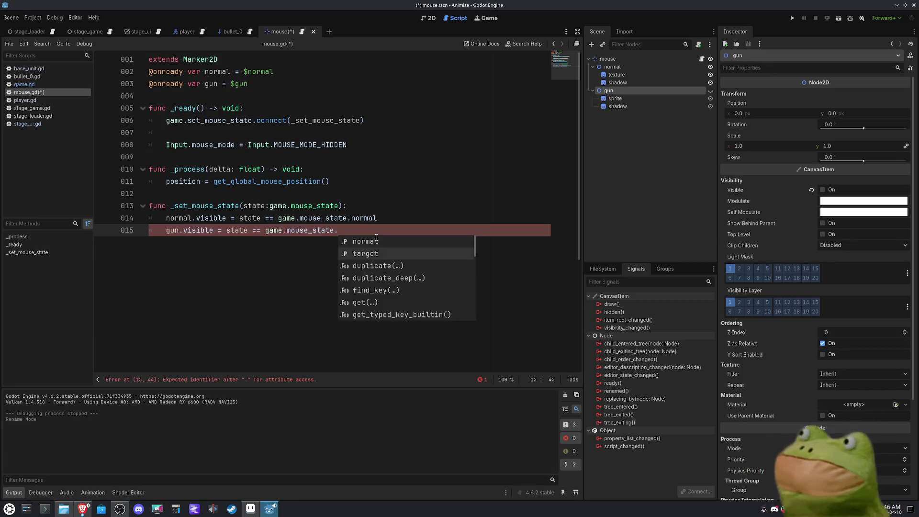
key(Return)
key(ctrl+s)
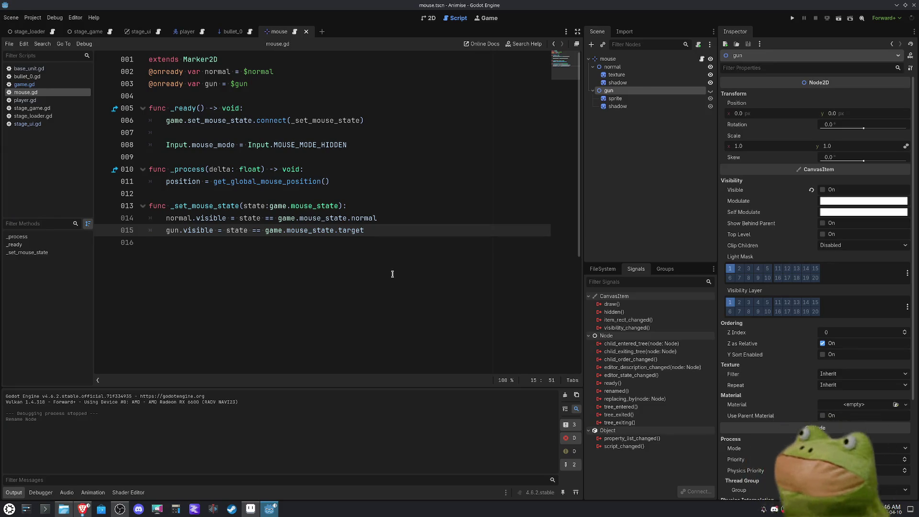
Add _set_mouse_state(game.mouse_state.normal) at the end of _ready and save mouse.gd
key(Return)
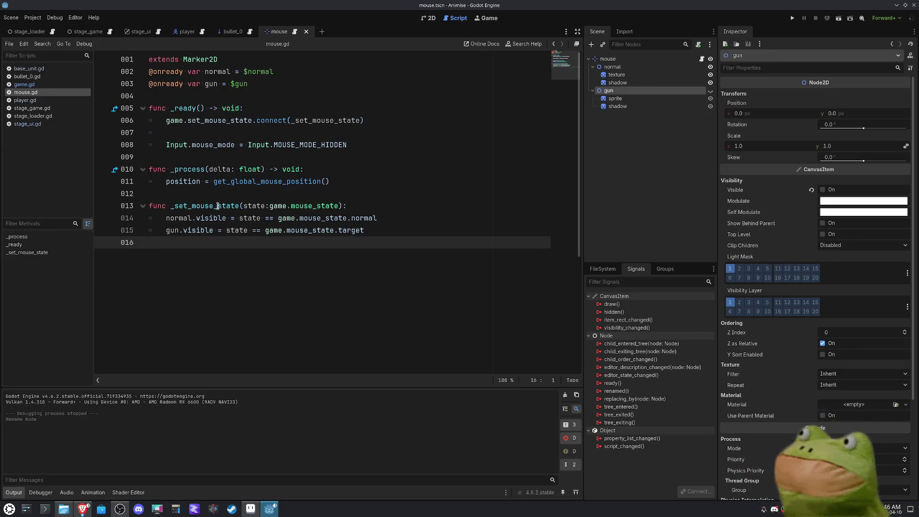
double_click(218, 206)
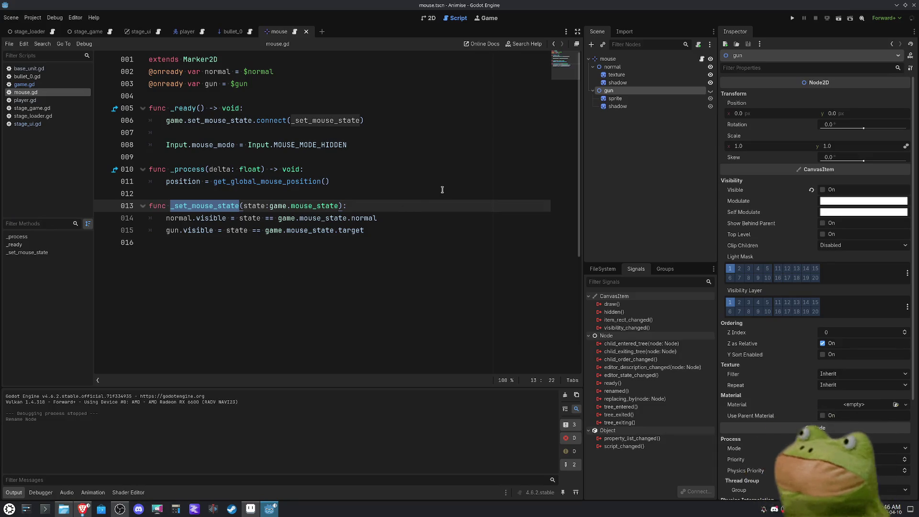
click(376, 119)
click(376, 144)
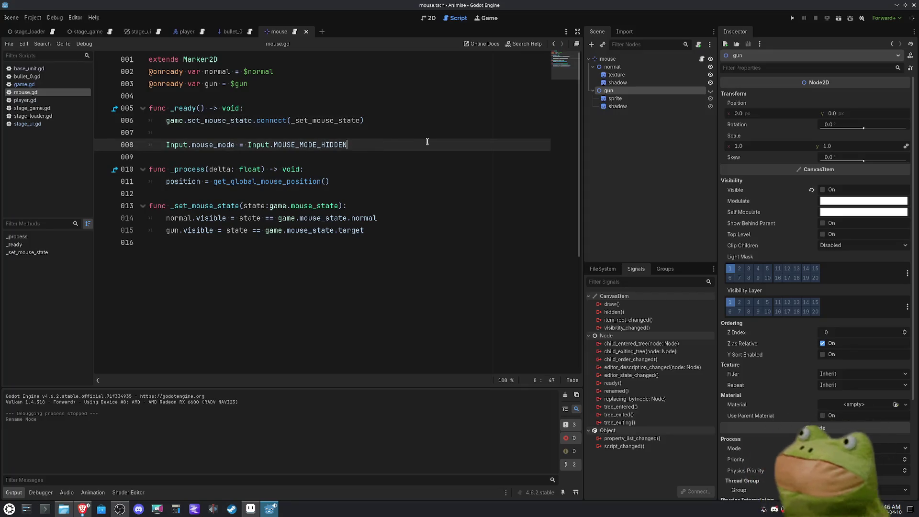
key(Return)
text(_set_mouse_state)
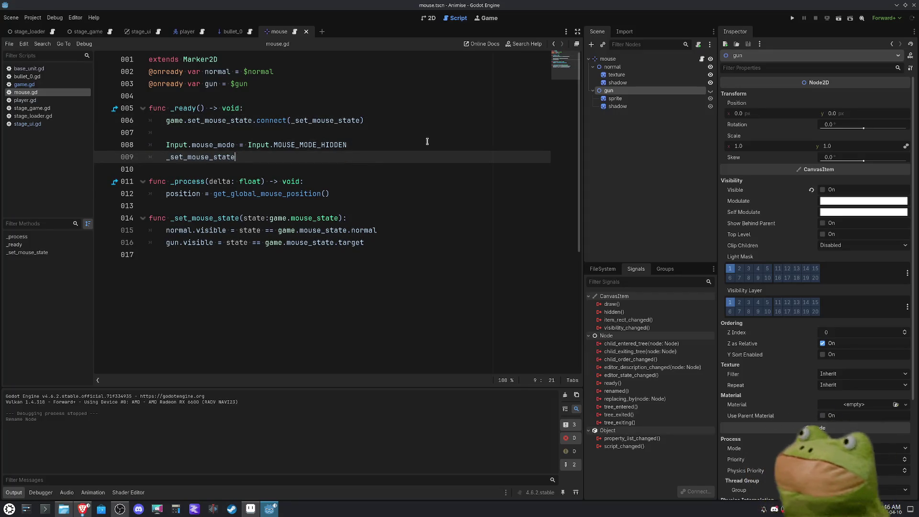
text(()
text(game)
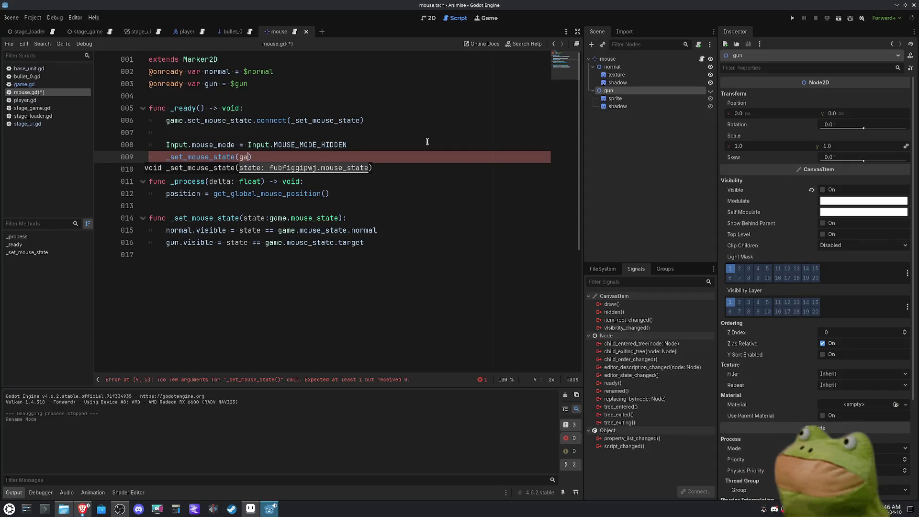
text(.mouse_state.)
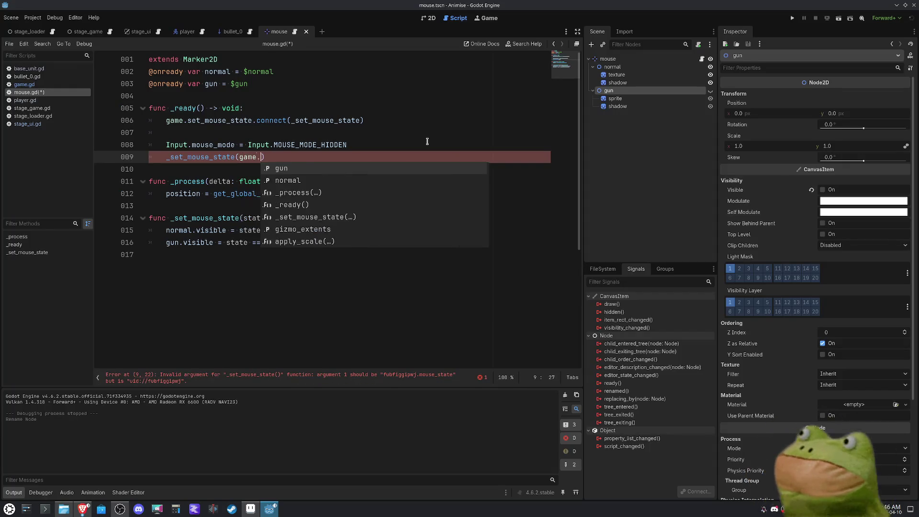
key(Return)
click(459, 254)
key(ctrl+s)
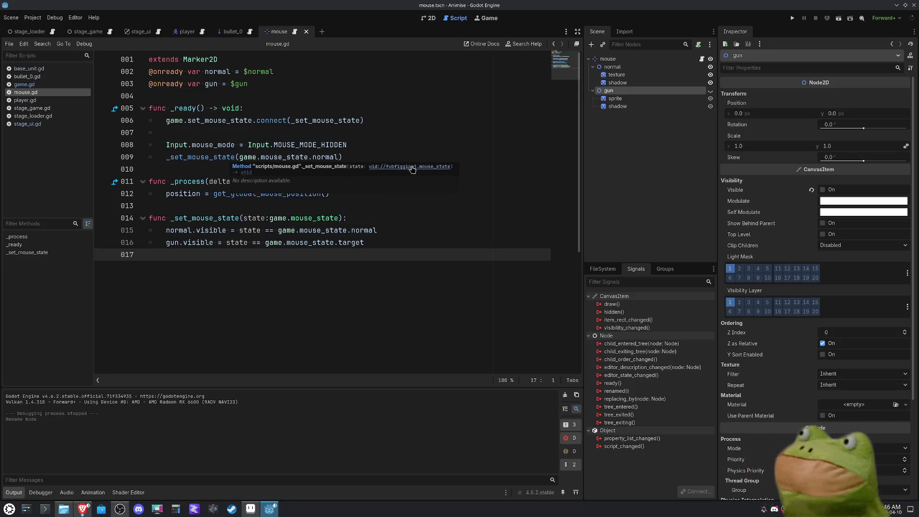
click(429, 219)
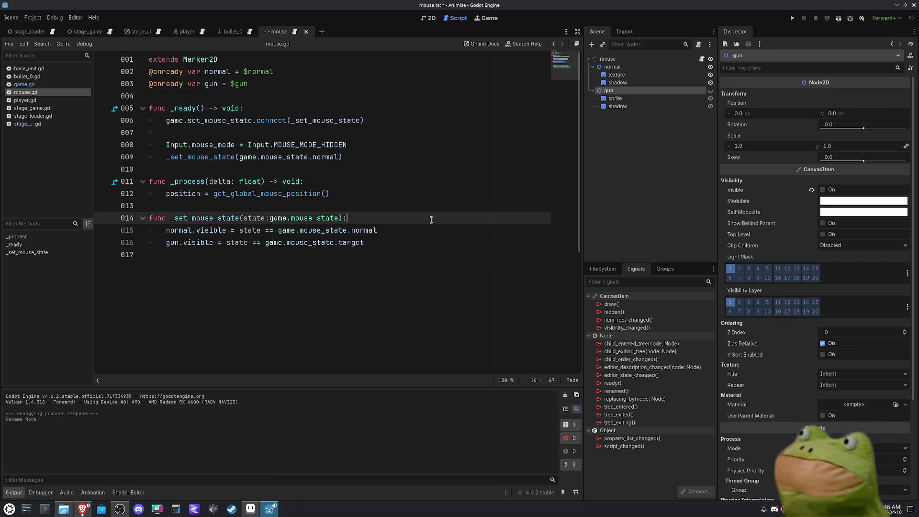
click(793, 18)
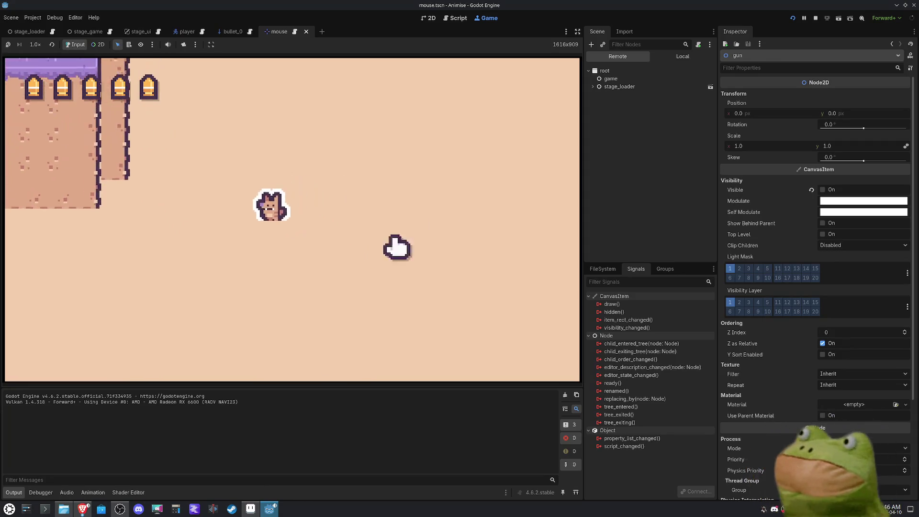
click(816, 19)
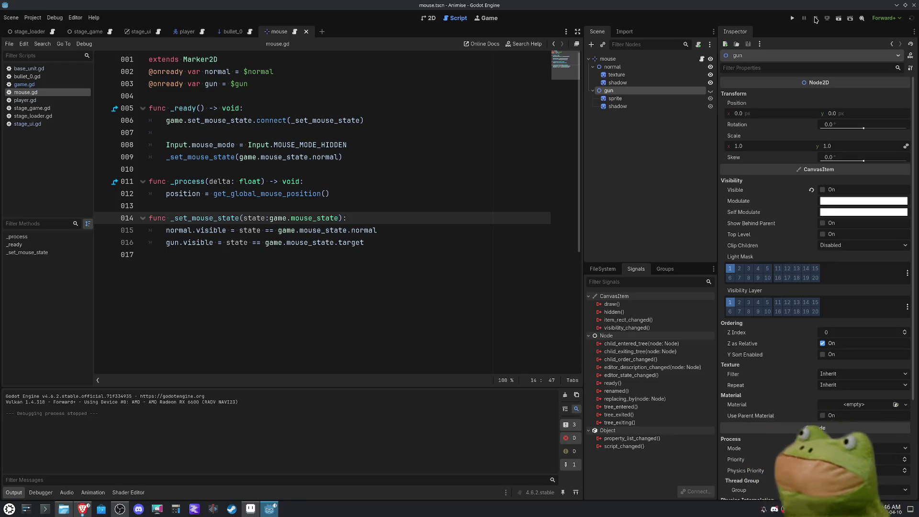
Open the player scene in 2D and add an AnimationPlayer child named anim
click(186, 32)
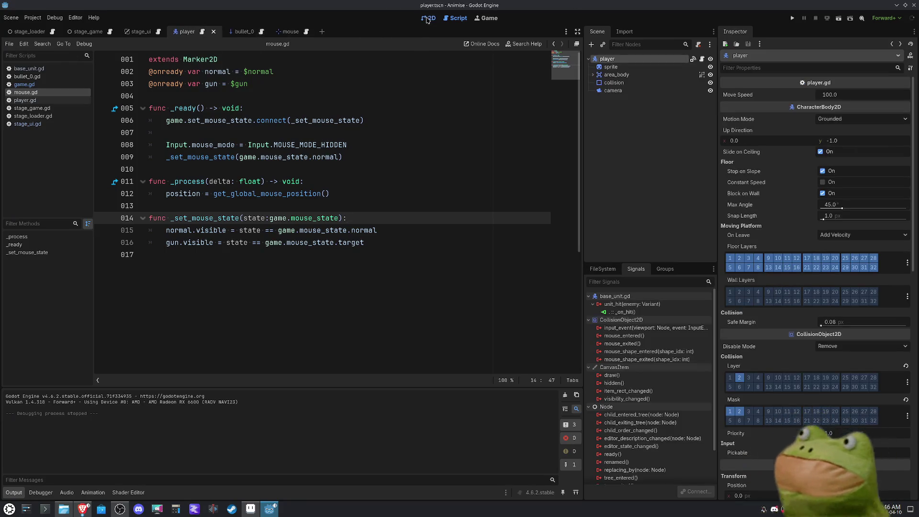
click(429, 18)
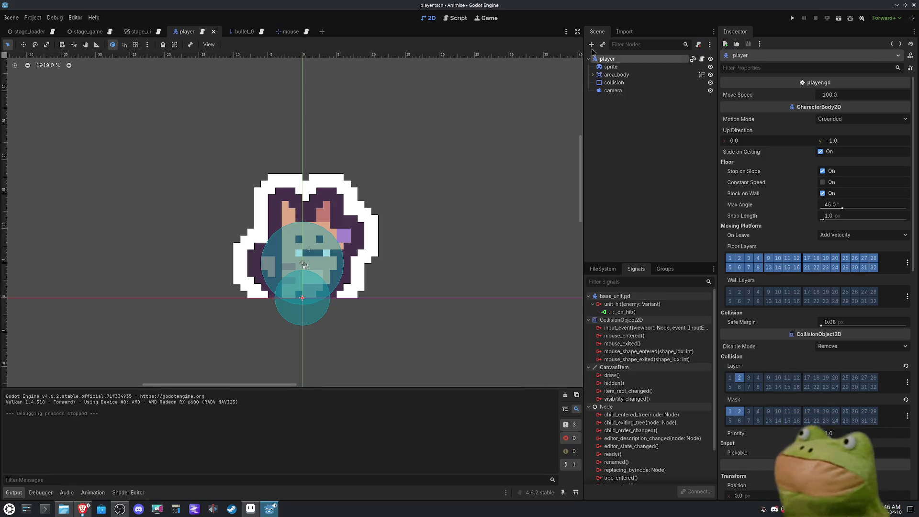
click(591, 44)
text(animation)
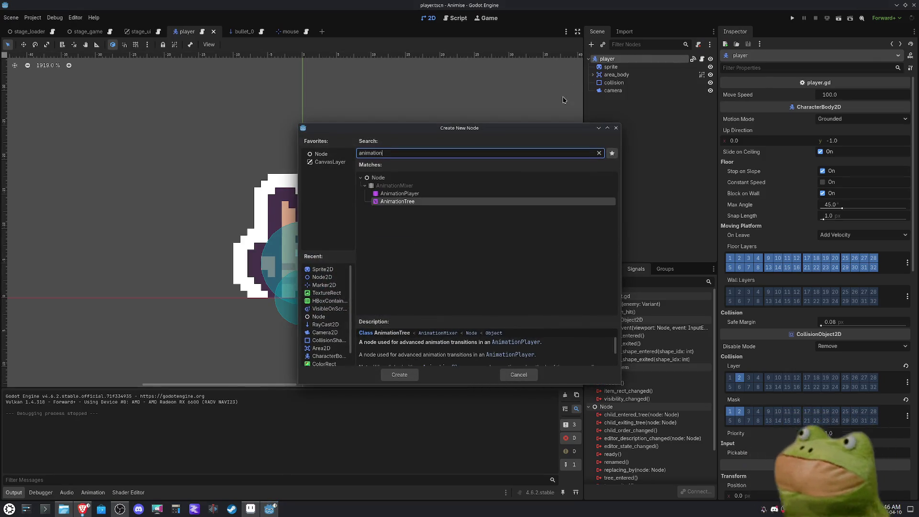
double_click(418, 196)
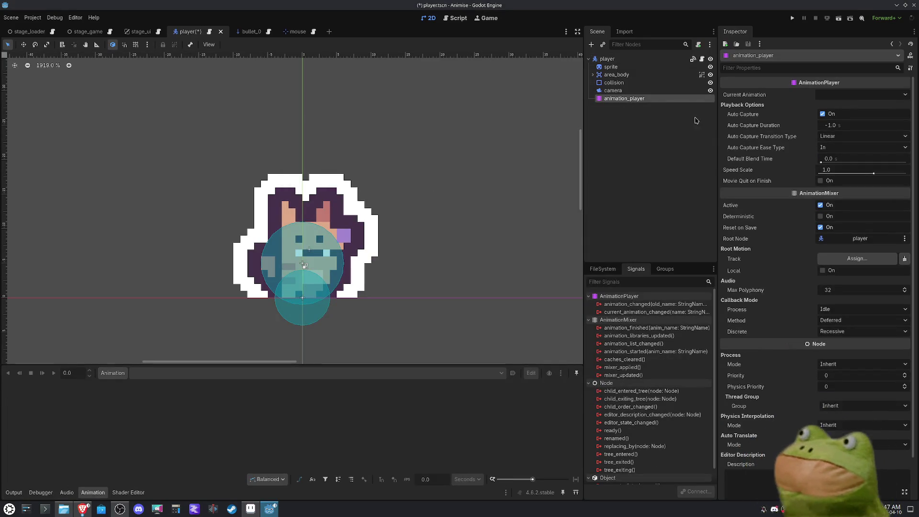
key(F2)
text(anim)
key(Return)
Create three new animations named idle, move and death
click(110, 372)
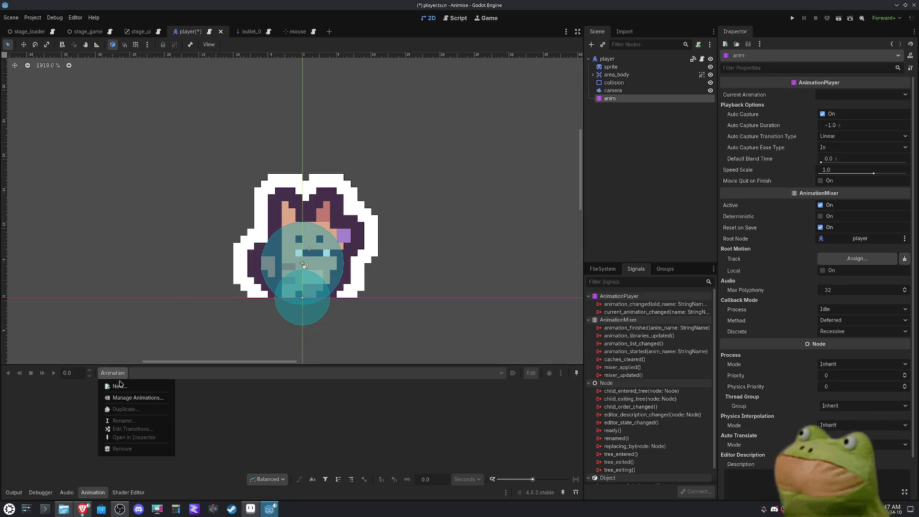
click(120, 386)
text(idle)
key(Return)
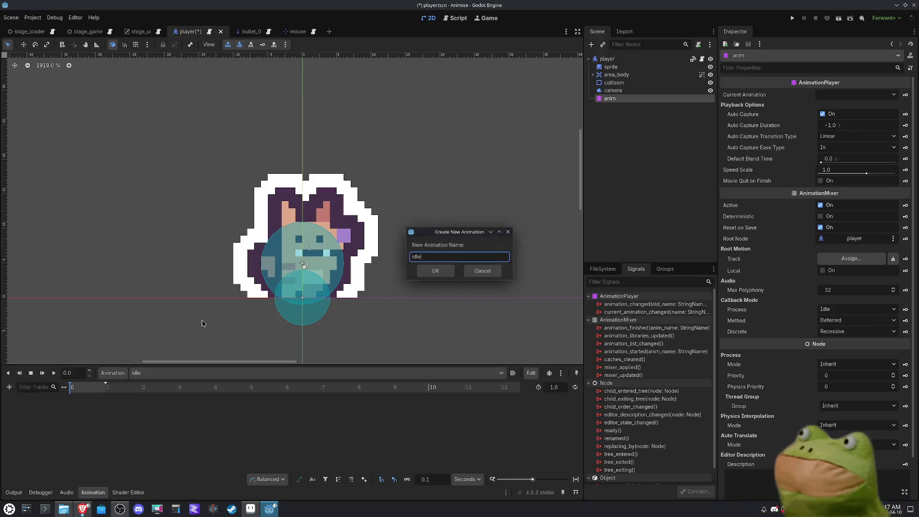
click(111, 373)
click(119, 386)
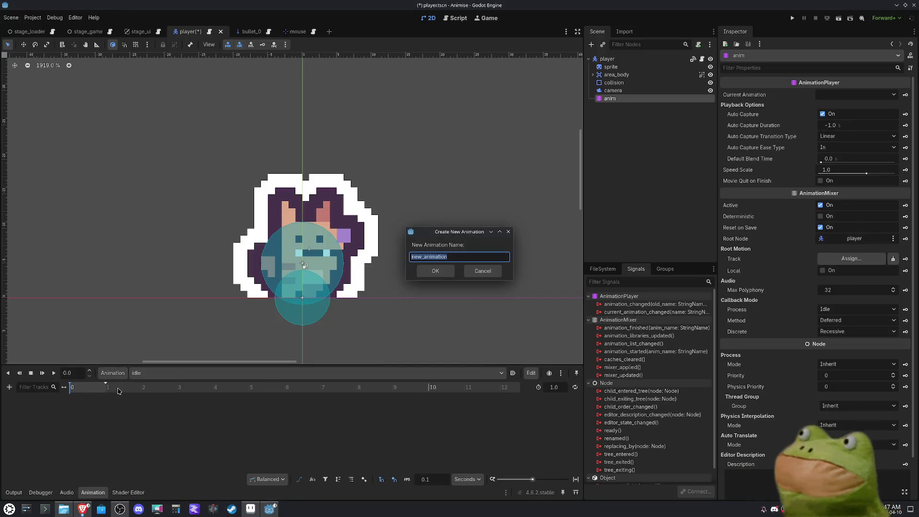
text(move)
key(Return)
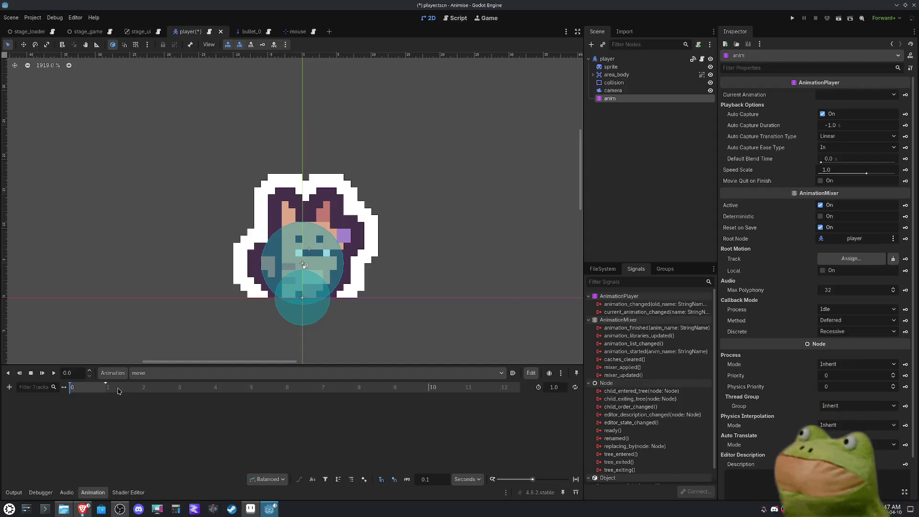
click(110, 376)
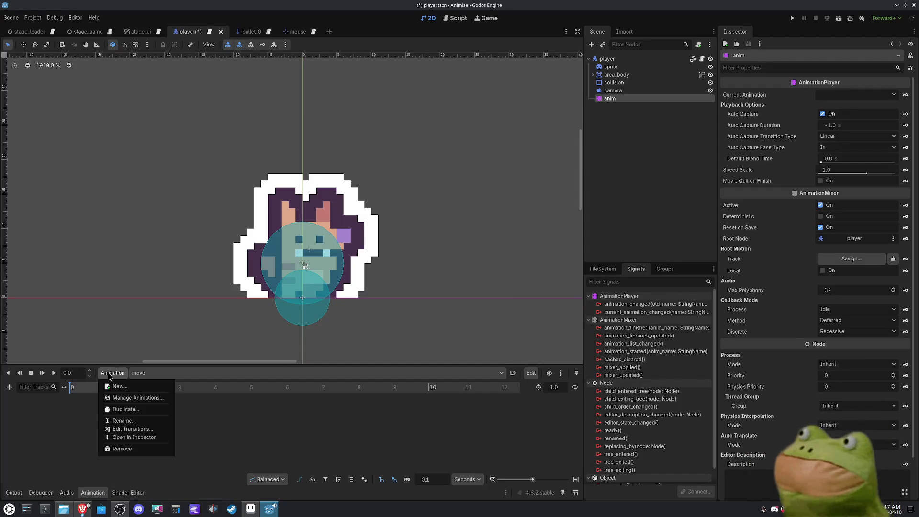
click(120, 386)
text(deat)
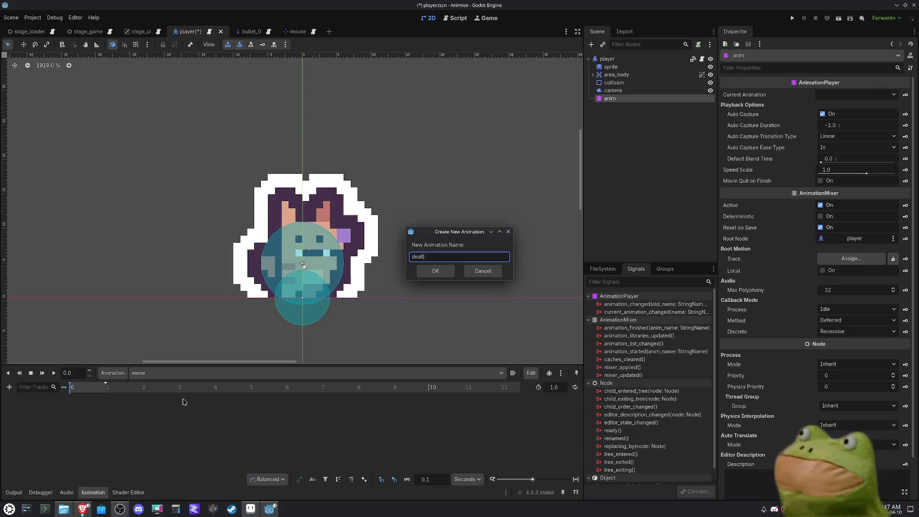
text(h)
key(Return)
Check the animation list, keep the name death, and switch to idle
click(153, 377)
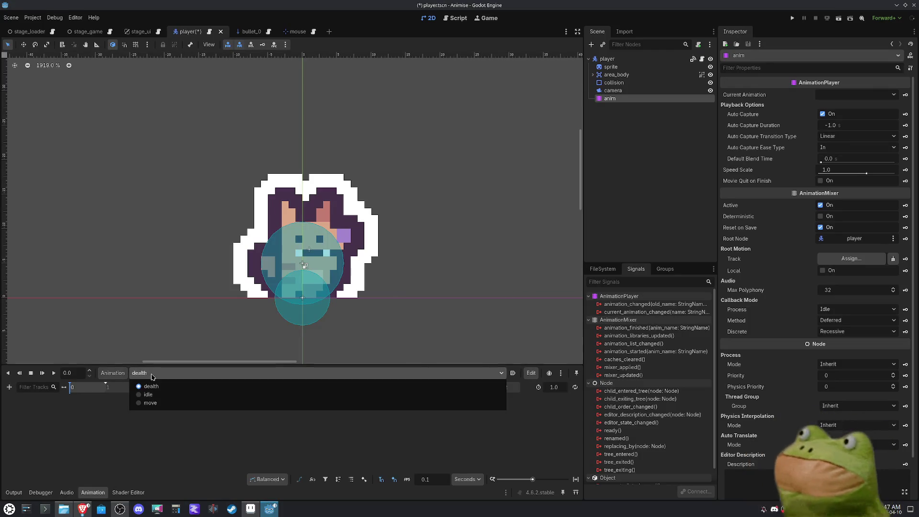
click(112, 372)
click(112, 373)
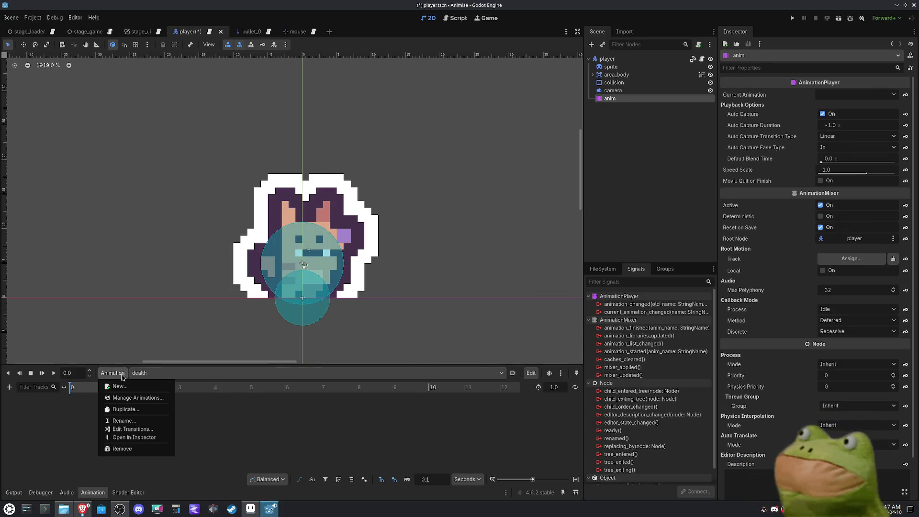
click(134, 420)
text(dea)
key(Return)
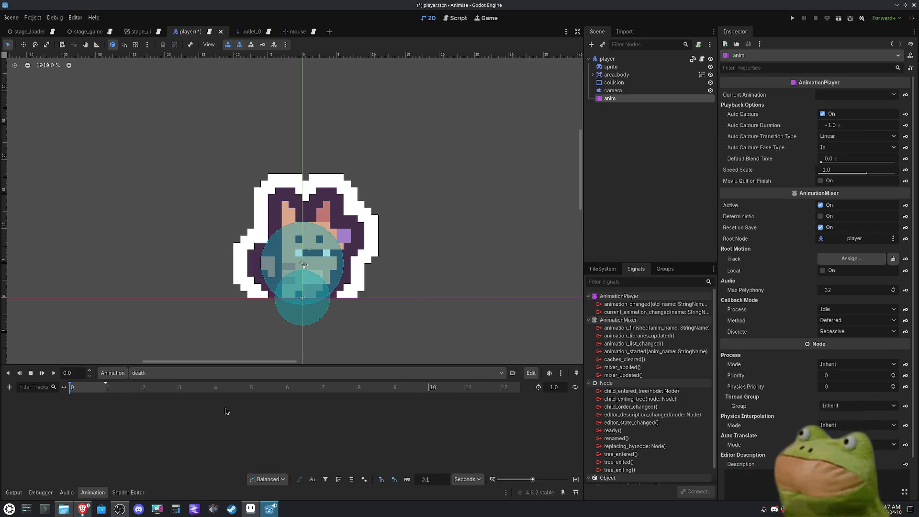
click(151, 377)
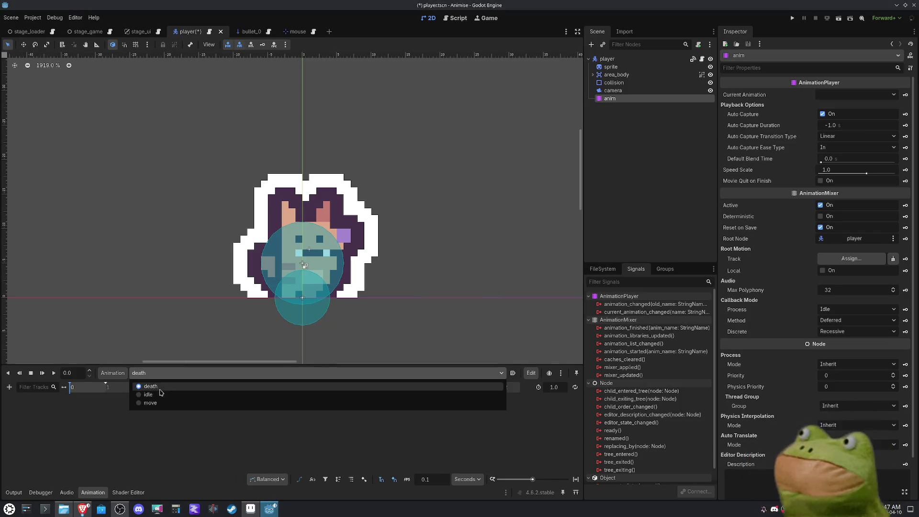
click(152, 395)
scroll(335, 325, up, 3)
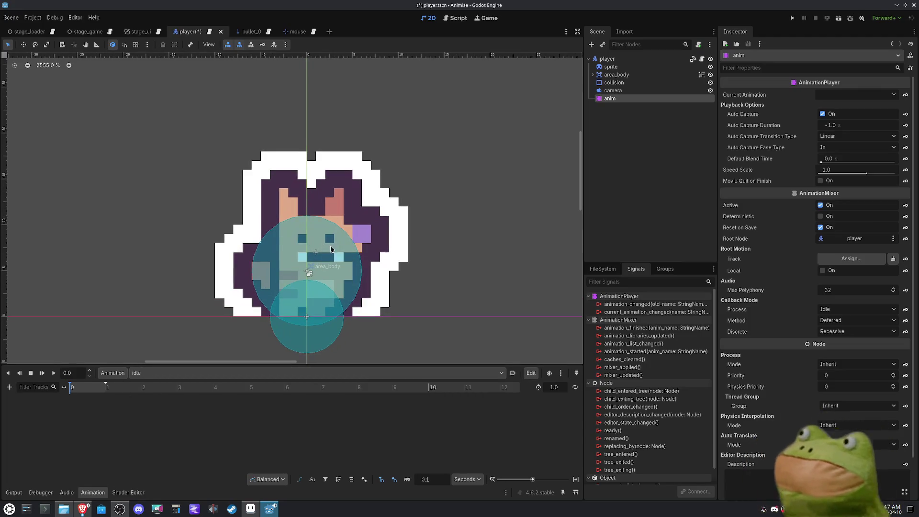
Key the sprite's current frame into idle at 0.0 and set idle's length to 0.1
click(615, 67)
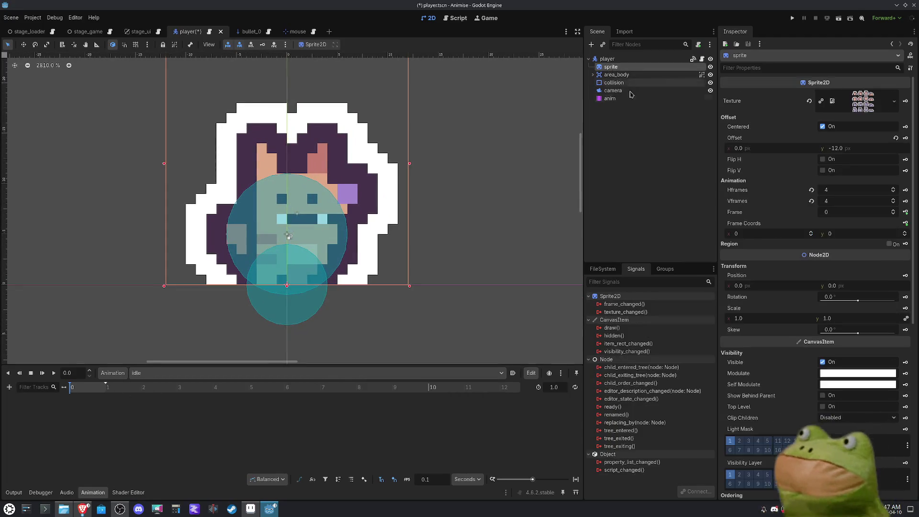
click(906, 212)
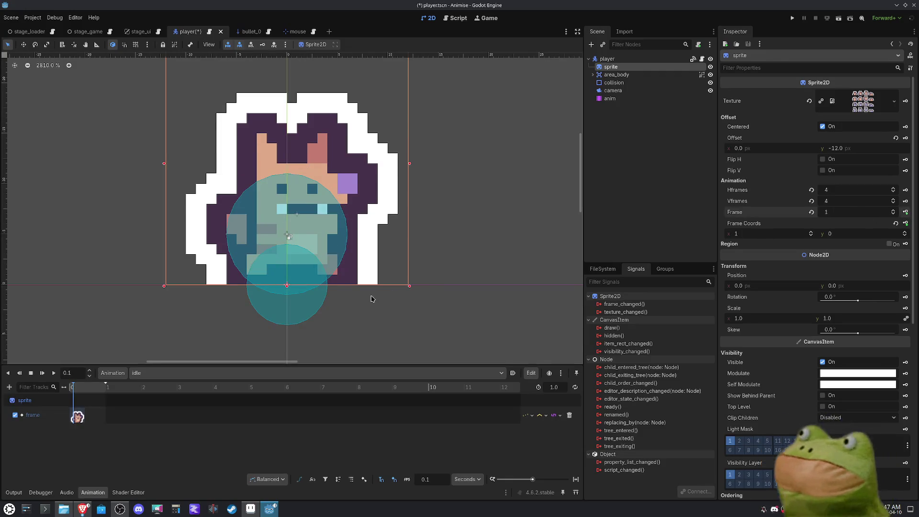
click(163, 373)
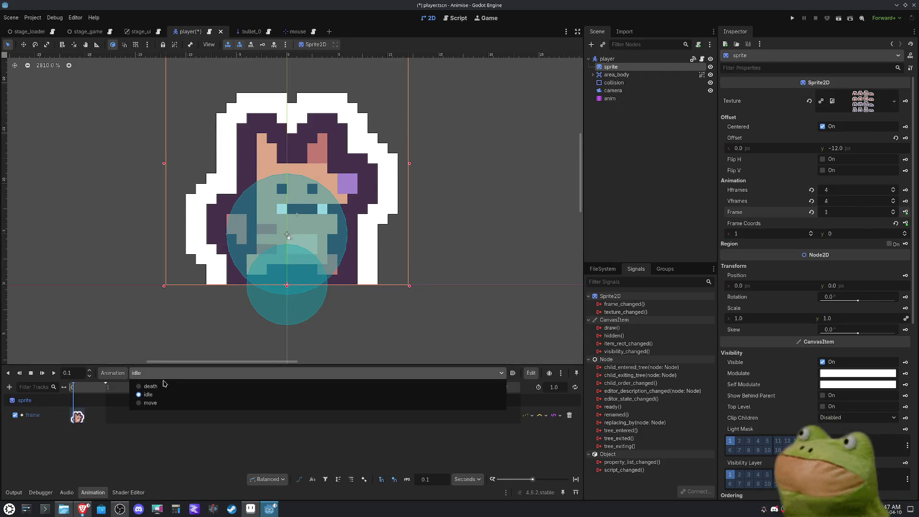
click(81, 396)
click(70, 389)
click(76, 417)
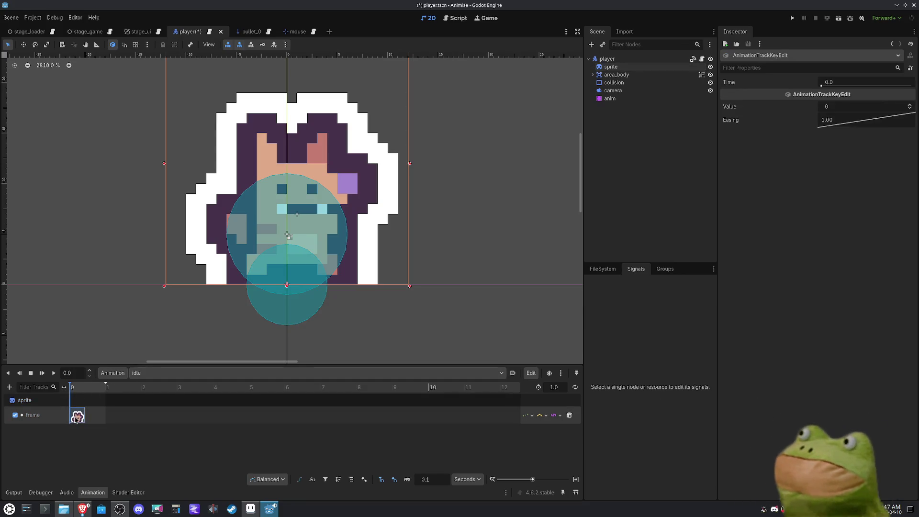
click(73, 388)
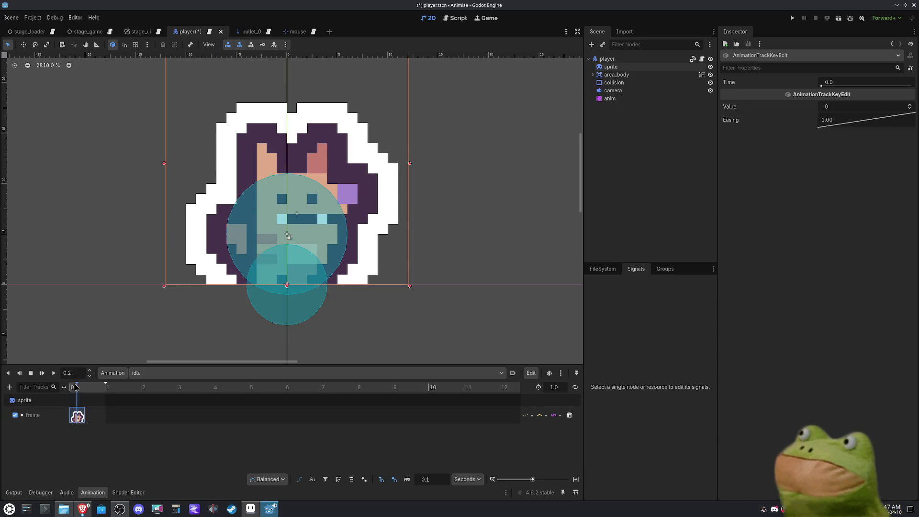
click(557, 388)
key(Return)
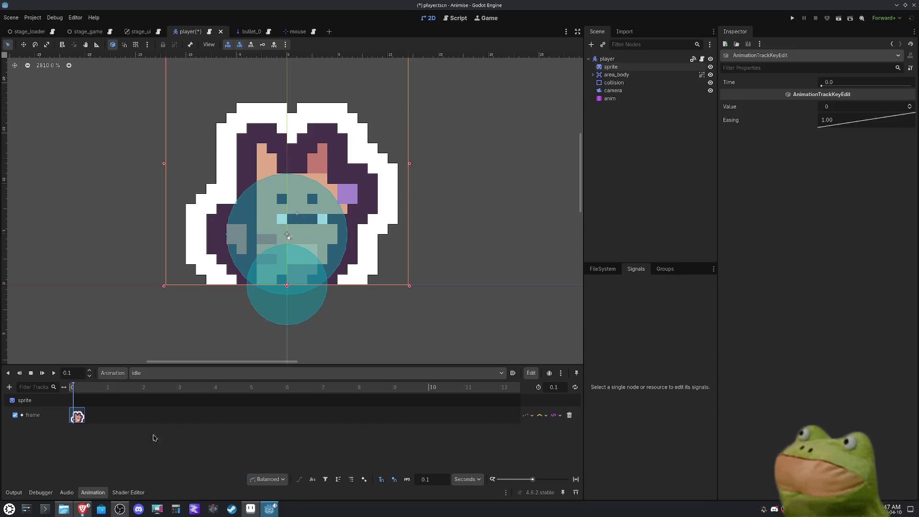
click(70, 392)
click(185, 375)
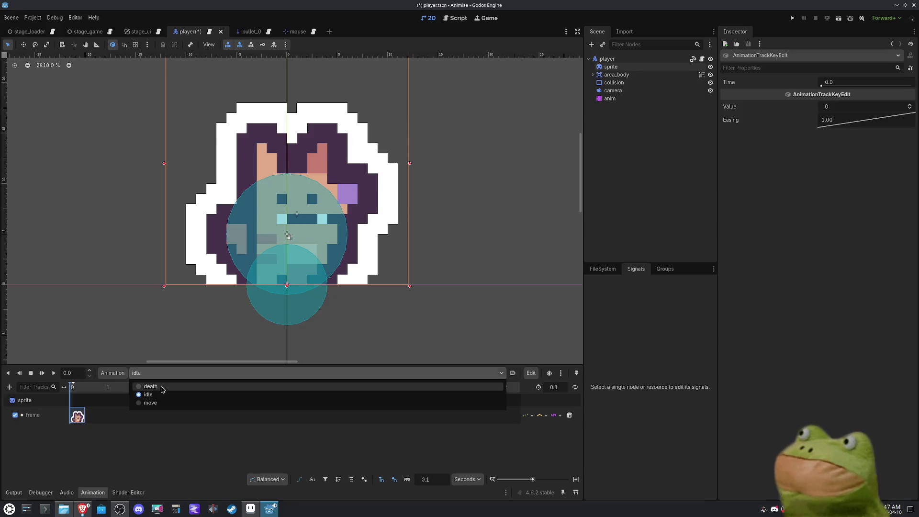
Set the death animation length to 0.1 and key sprite frame 3 at 0.0
click(161, 387)
click(562, 390)
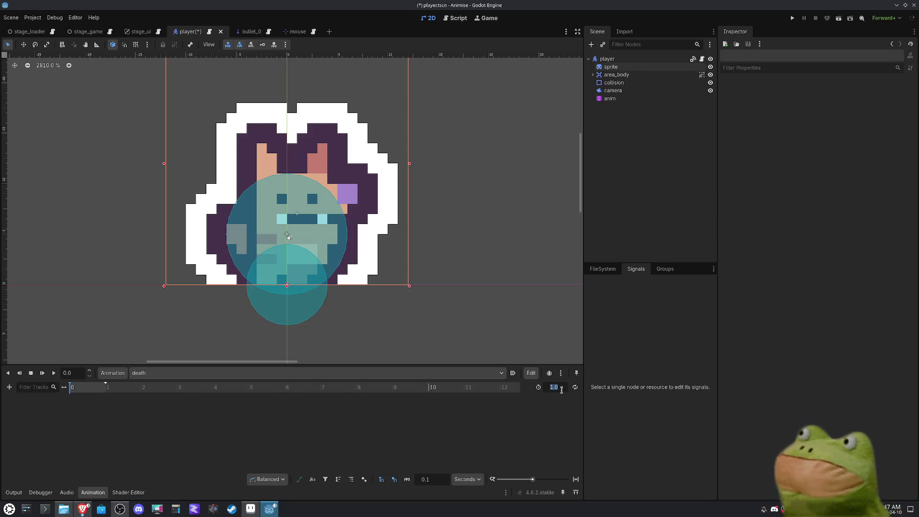
key(Return)
click(612, 68)
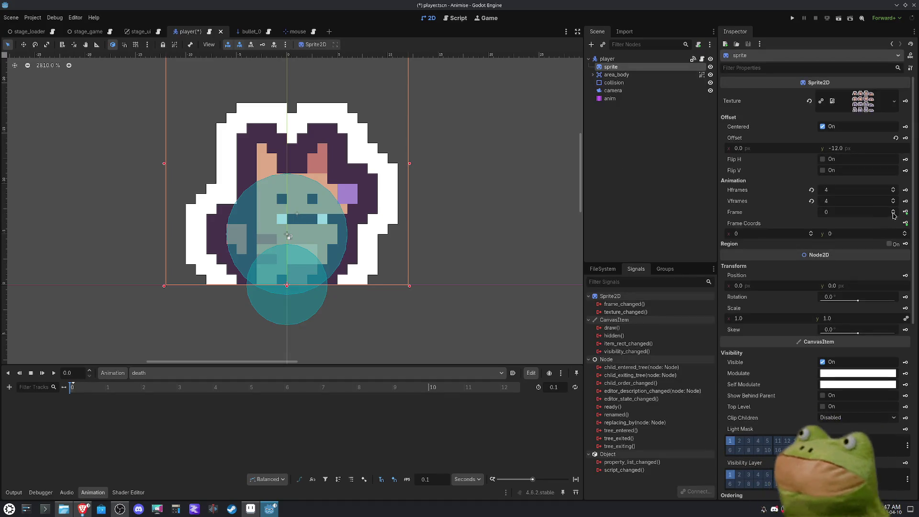
click(894, 211)
click(894, 210)
click(893, 211)
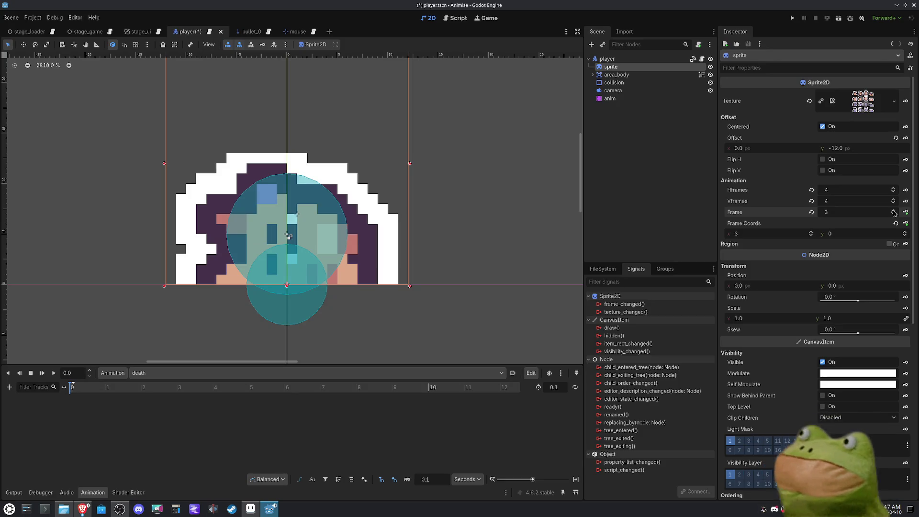
click(906, 212)
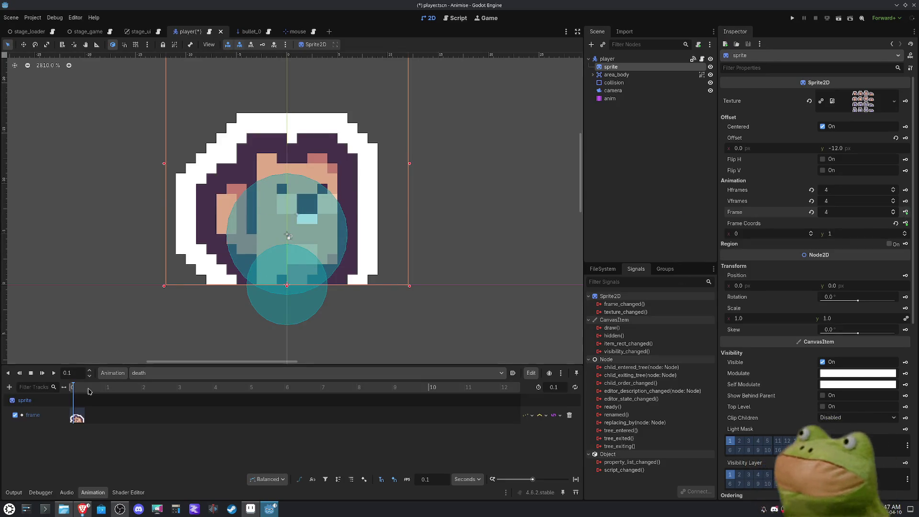
Switch the animation editor back to the idle animation
click(77, 418)
click(173, 373)
click(142, 396)
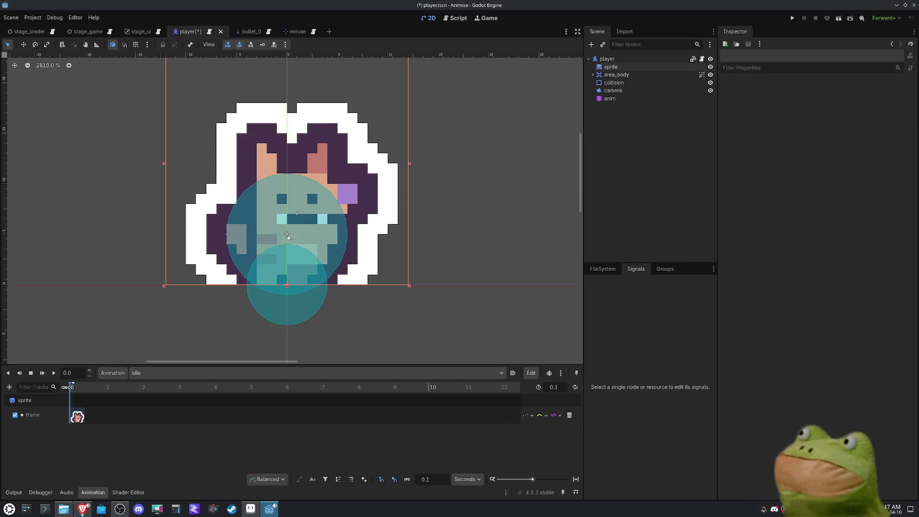
click(139, 375)
Key sprite frames 0, 1 and 2 into move at 0.0, 0.2 and 0.4
click(143, 405)
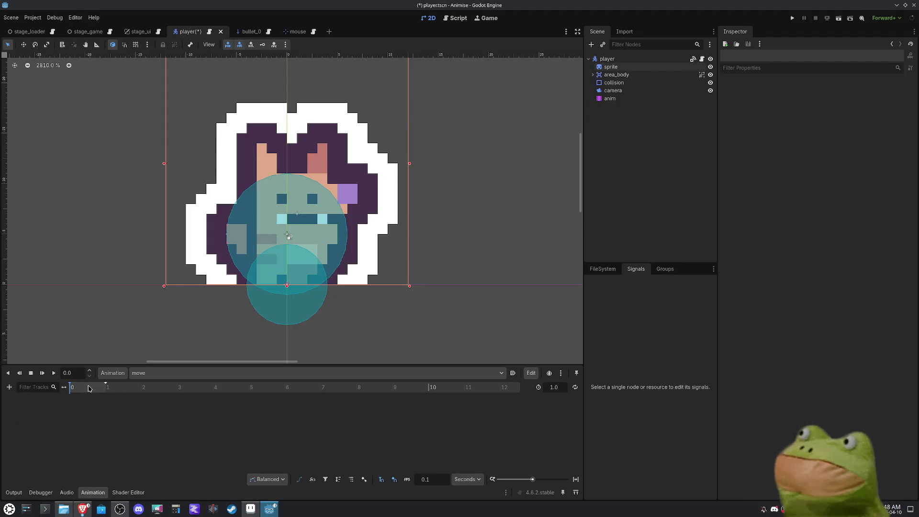
click(611, 67)
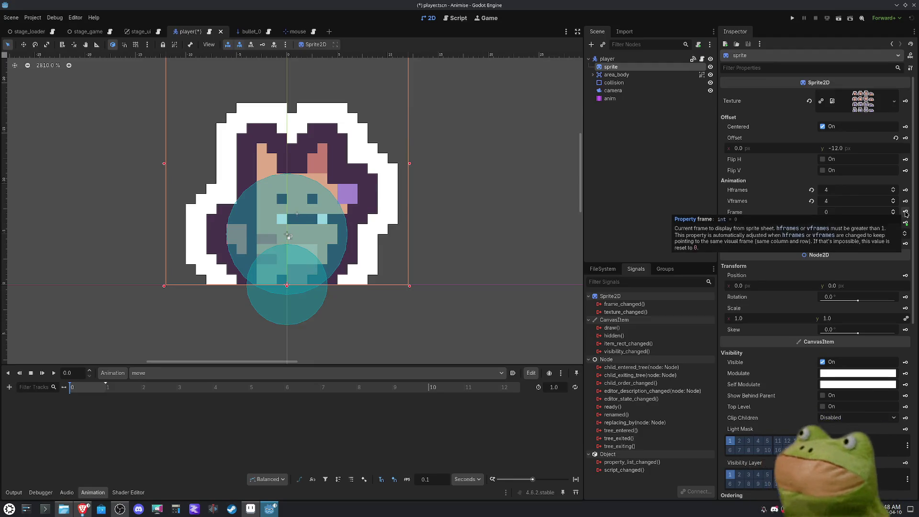
click(906, 213)
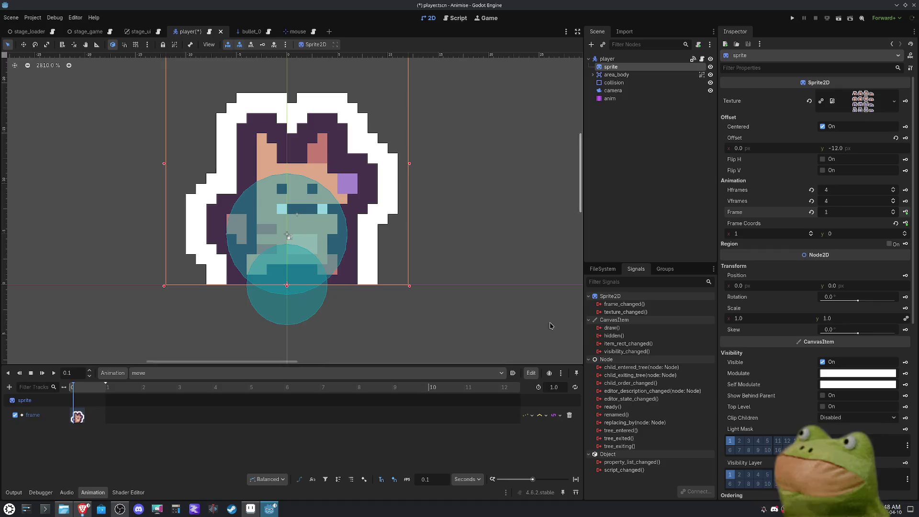
scroll(77, 417, up, 2)
scroll(84, 417, up, 2)
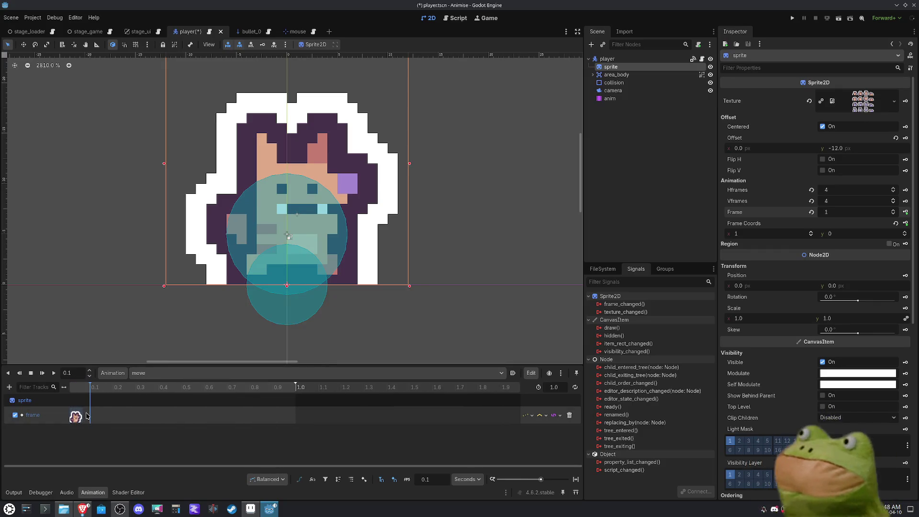
click(906, 212)
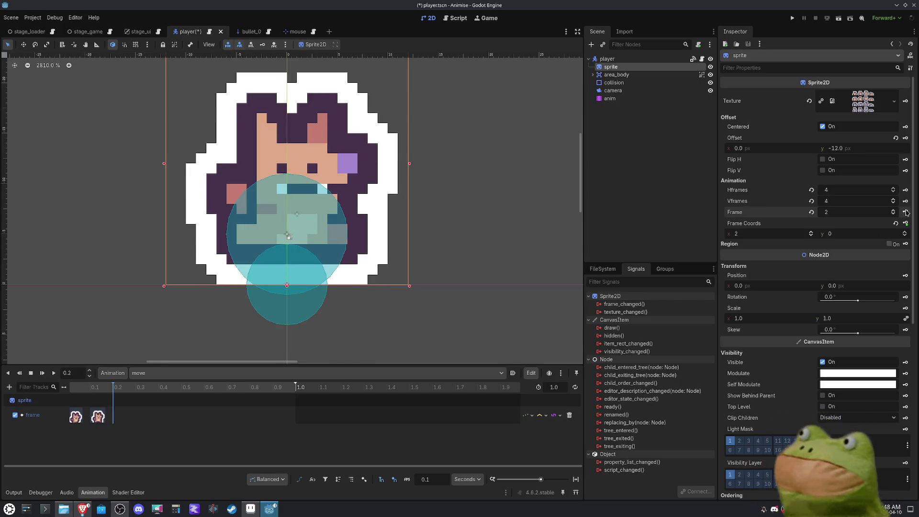
click(906, 212)
drag(85, 388, 103, 390)
mouse_move(168, 453)
mouse_down()
mouse_move(89, 407)
mouse_move(166, 416)
mouse_up()
click(144, 416)
click(204, 388)
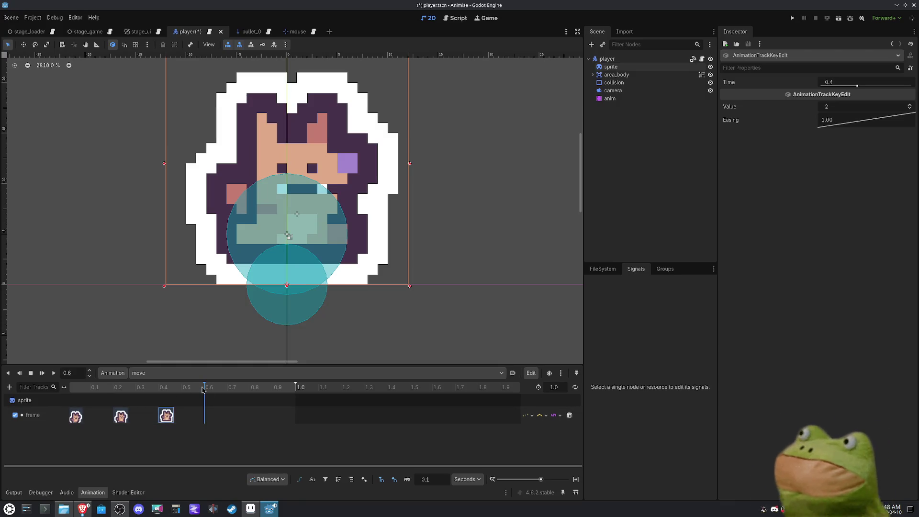
Set move's length to 0.6, enable looping, and play it back to preview
click(564, 393)
text(0.6)
key(Return)
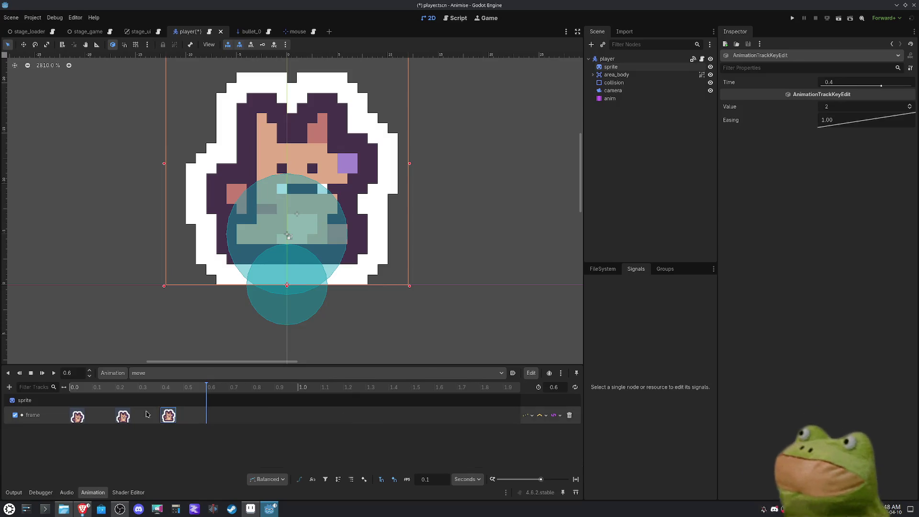
click(574, 387)
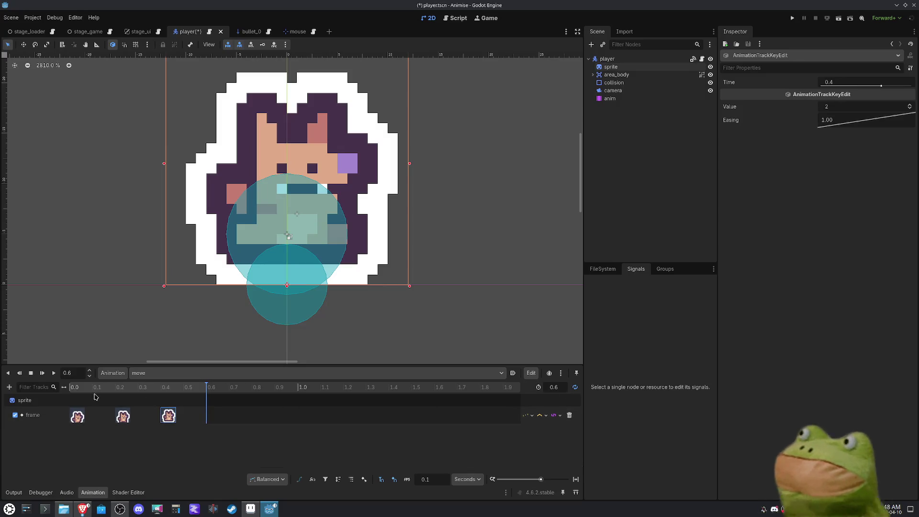
click(42, 373)
click(31, 373)
mouse_move(119, 386)
mouse_down()
mouse_move(72, 387)
mouse_move(195, 386)
mouse_move(110, 388)
mouse_move(71, 400)
mouse_up()
click(201, 390)
Move the keys to 0.1 and 0.2, set length 0.3, preview, and save player.tscn
scroll(416, 218, down, 7)
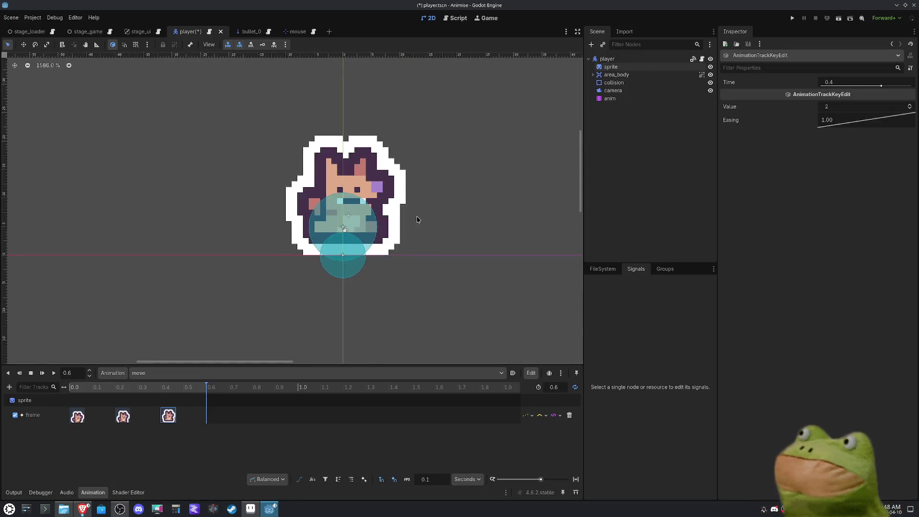
drag(123, 415, 100, 417)
drag(170, 418, 123, 417)
click(140, 388)
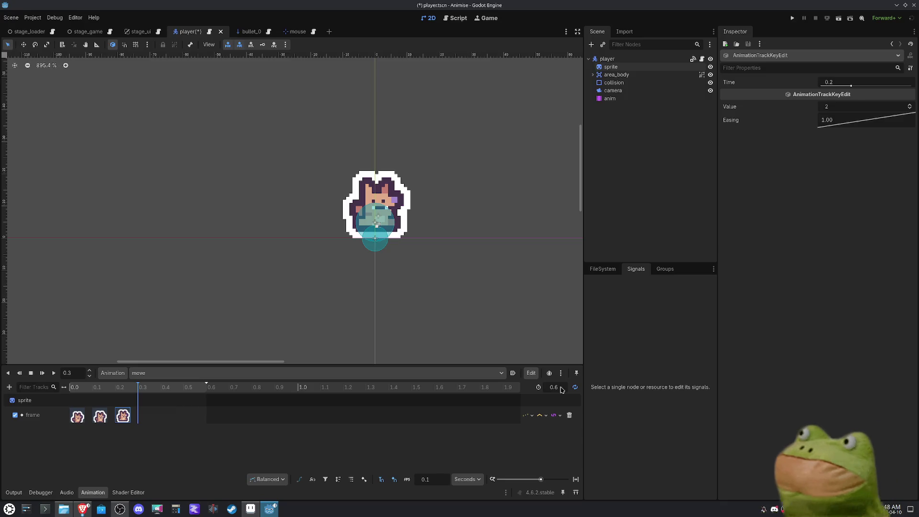
key(Return)
click(43, 375)
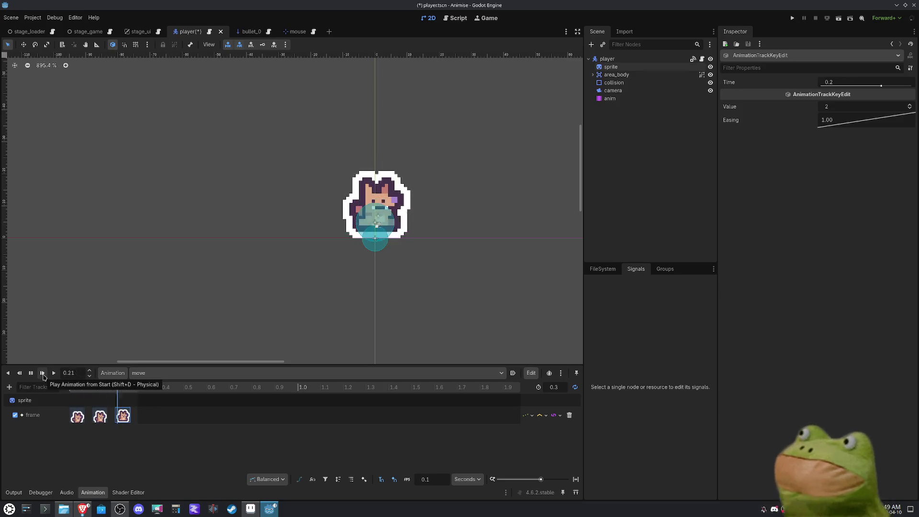
key(ctrl+s)
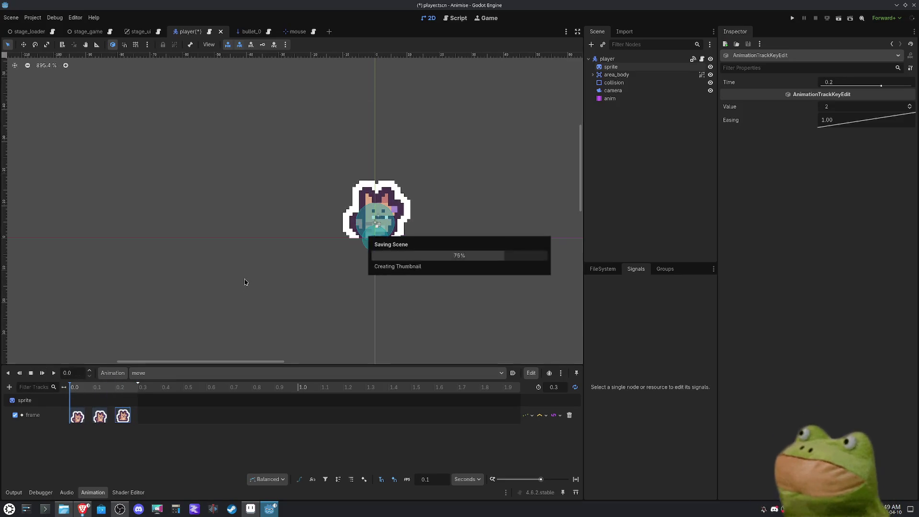
key(ctrl+a)
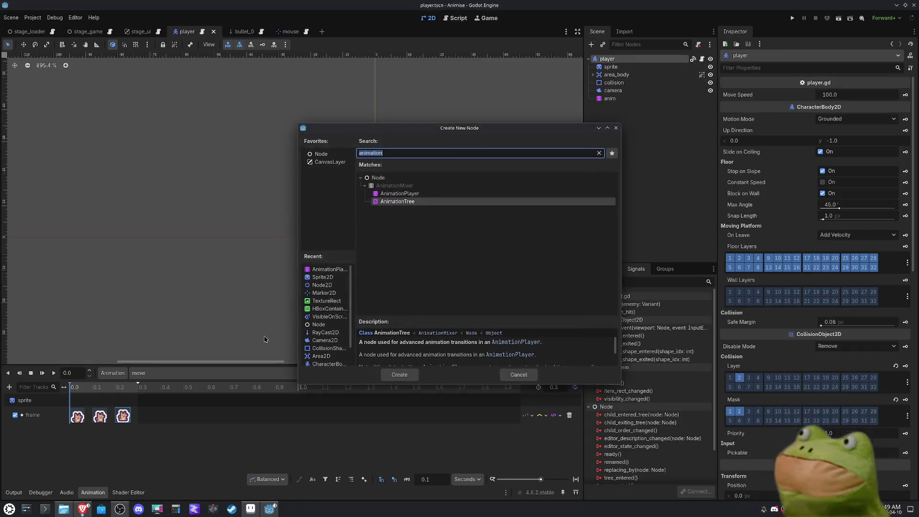
Add an AnimationTree node under player and enlarge its state machine graph
double_click(398, 202)
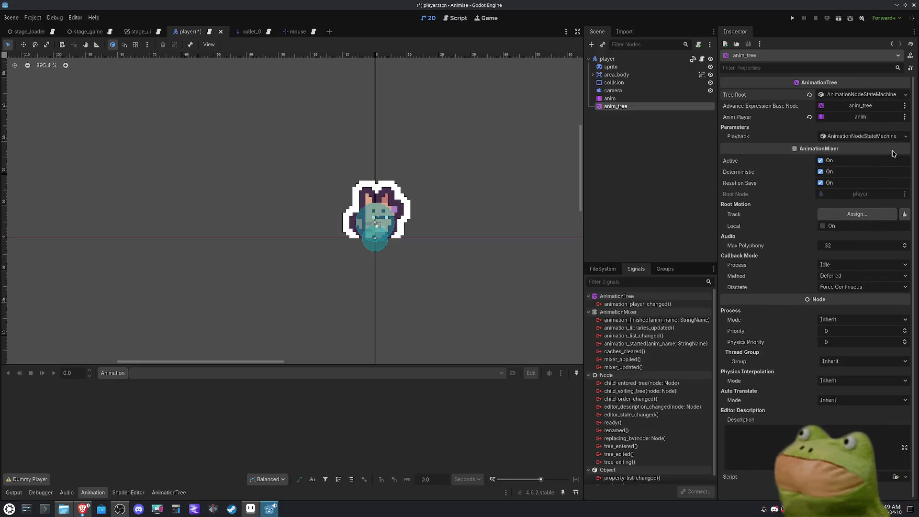
click(172, 492)
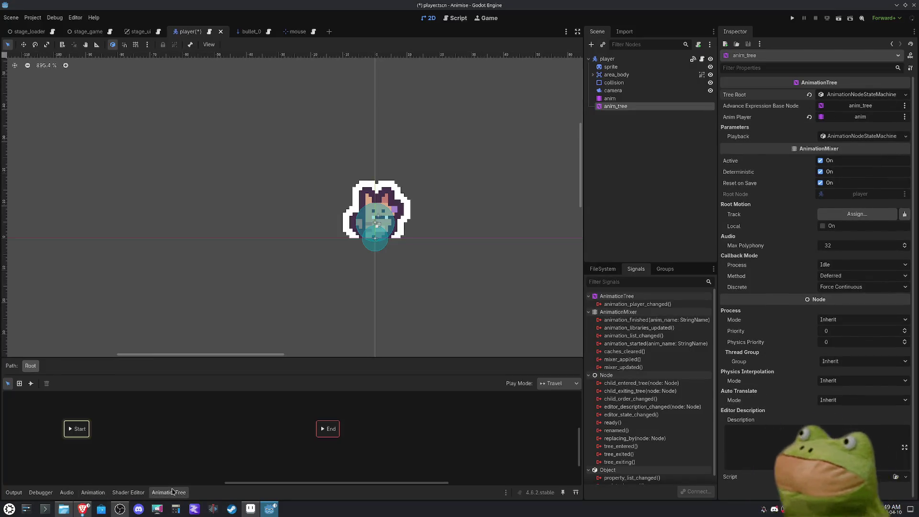
drag(166, 357, 234, 286)
mouse_move(400, 246)
mouse_down()
mouse_move(312, 199)
mouse_move(326, 194)
mouse_up()
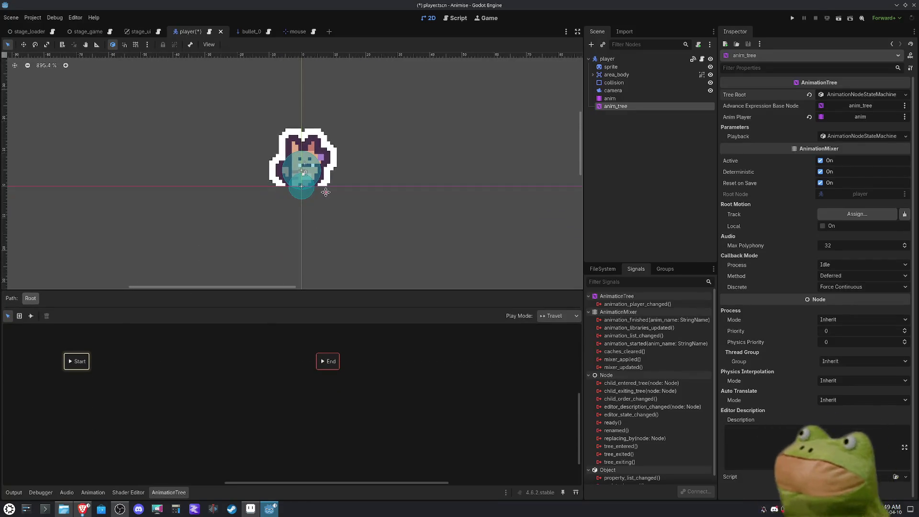
Add idle and death animation states and line them up between Start and End
right_click(147, 386)
mouse_move(167, 392)
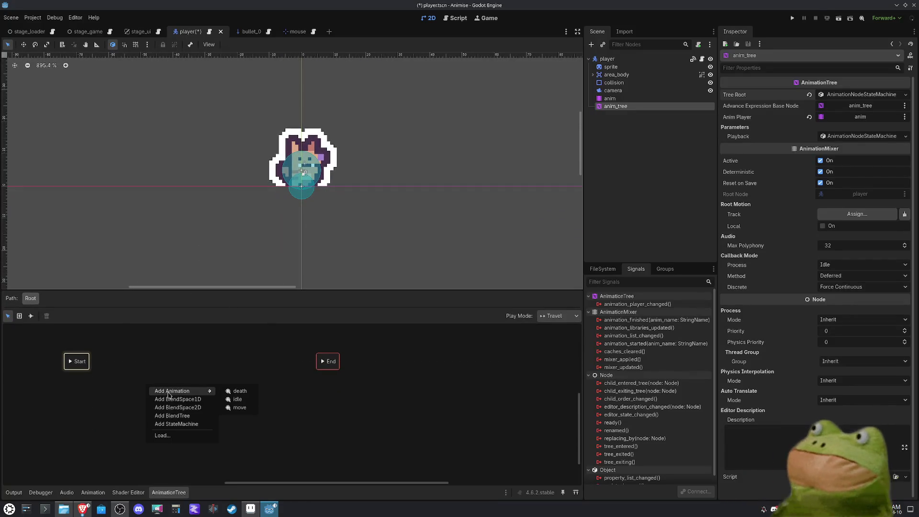
click(240, 398)
right_click(217, 408)
mouse_move(240, 415)
click(308, 413)
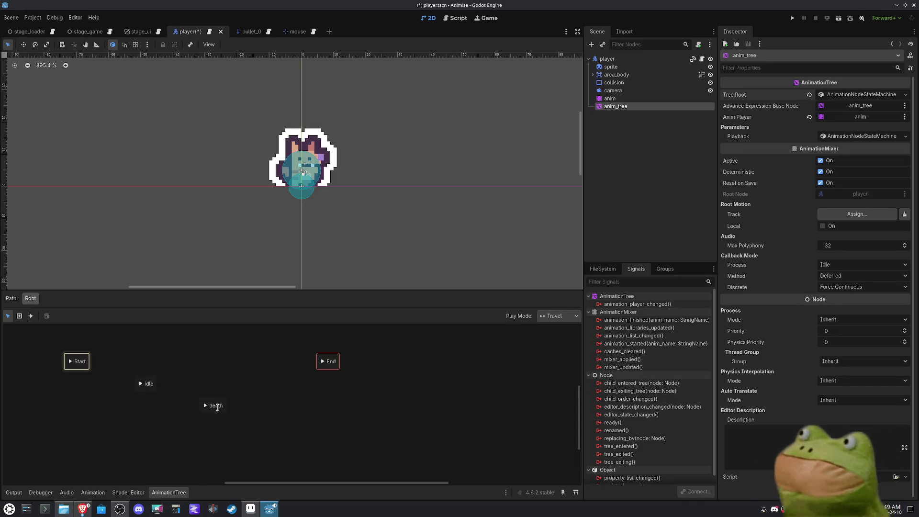
click(252, 398)
mouse_move(206, 412)
mouse_down()
mouse_move(224, 408)
mouse_move(250, 369)
mouse_up()
click(145, 387)
drag(145, 393, 130, 370)
Add a stray move state to the graph, then delete it
right_click(215, 397)
mouse_move(238, 402)
click(307, 417)
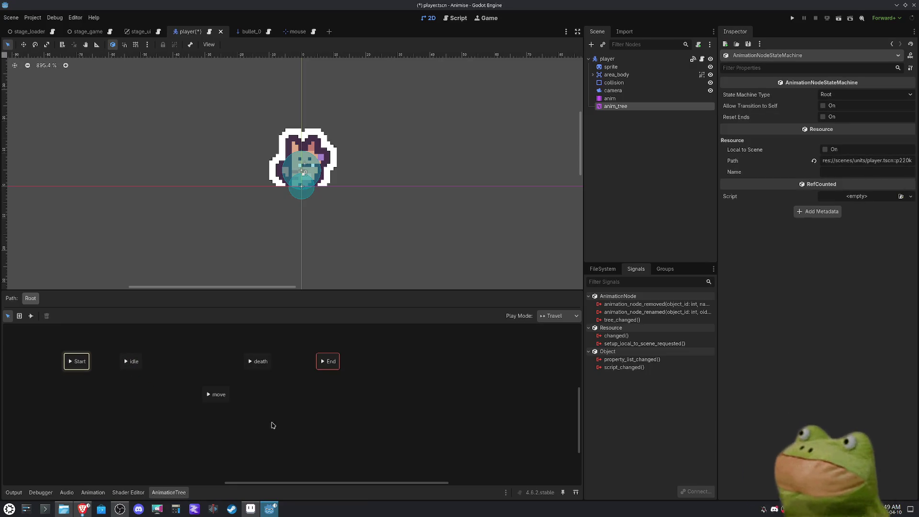
click(210, 400)
right_click(213, 401)
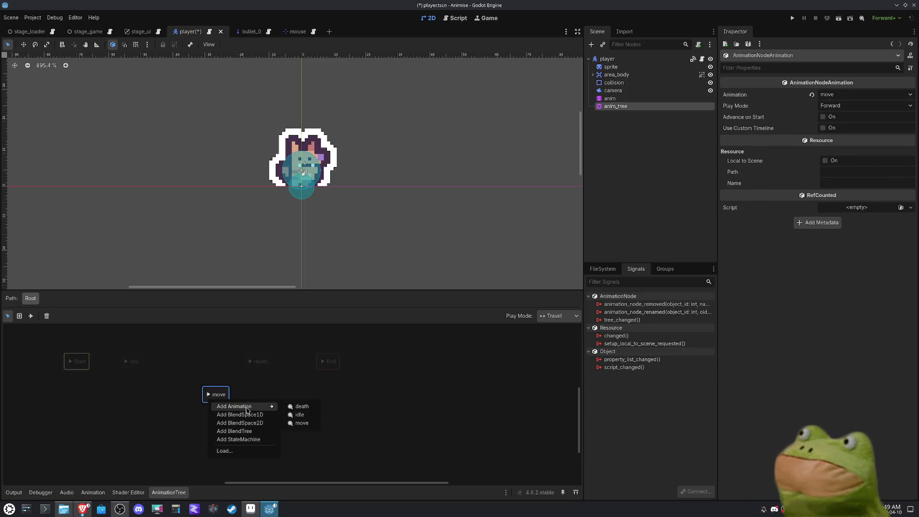
click(206, 405)
key(Delete)
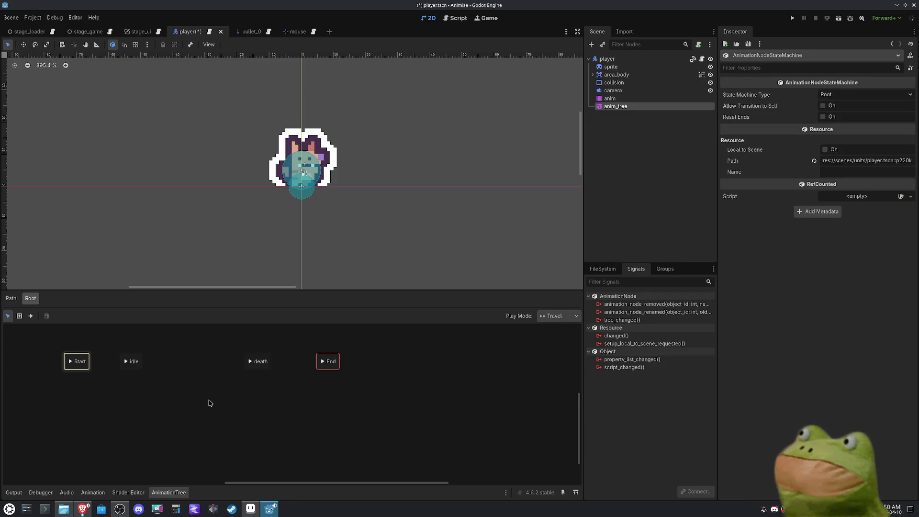
Draw transitions from Start to idle and from death to End
click(31, 316)
drag(69, 363, 131, 362)
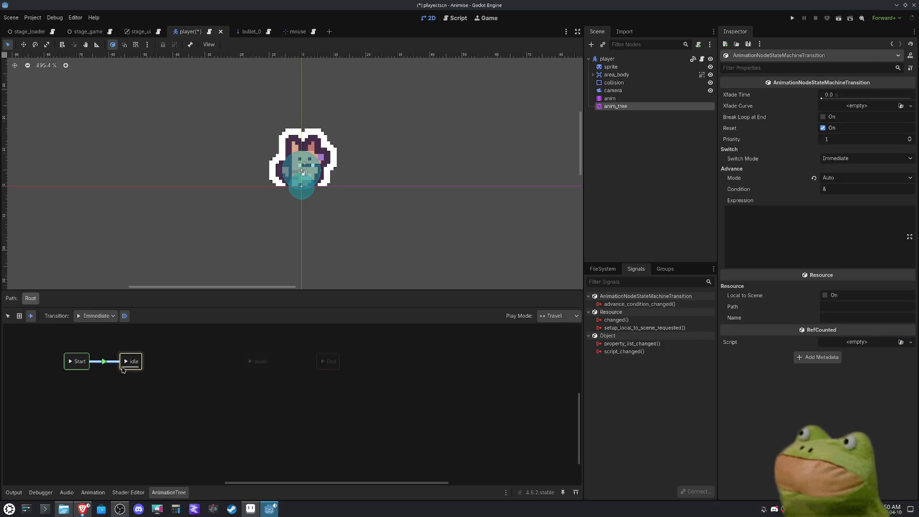
drag(130, 368, 173, 373)
click(297, 392)
drag(269, 369, 328, 365)
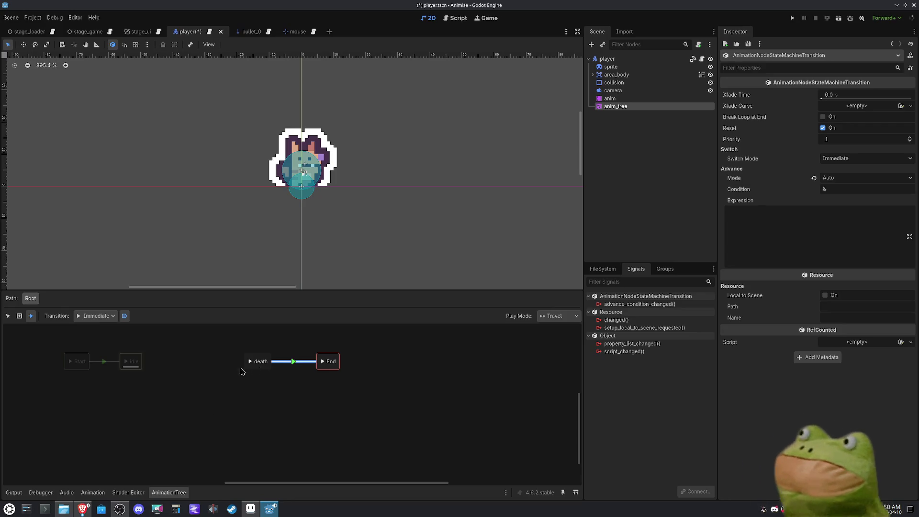
Return to the Select tool, check the Start→idle transition, and bring up the add-state menu
click(8, 315)
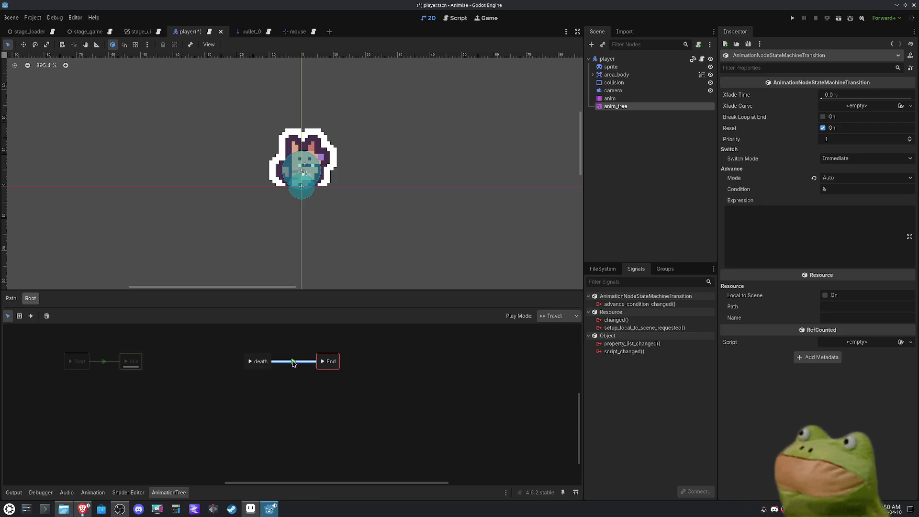
click(105, 362)
click(171, 376)
right_click(174, 374)
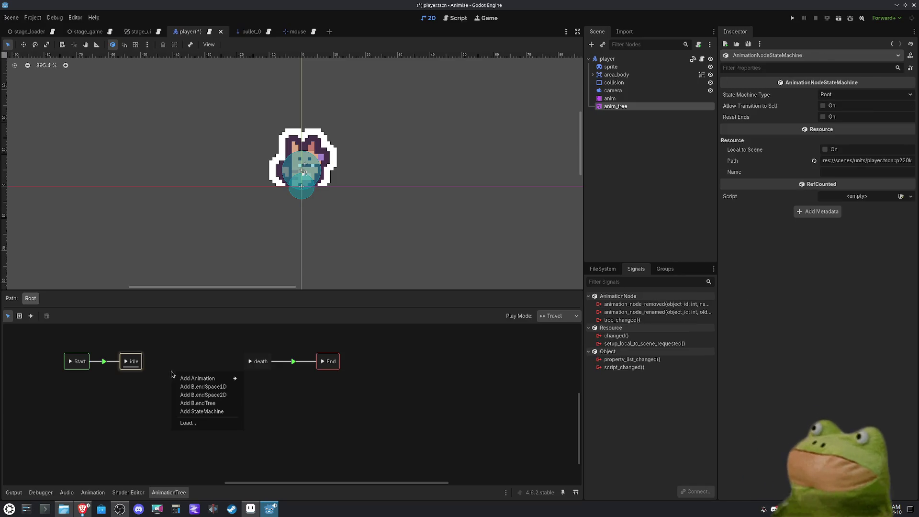
Add a 1D blend space state named 'move' and place it right of idle
click(204, 386)
double_click(171, 372)
click(192, 374)
text(move)
drag(173, 378, 199, 370)
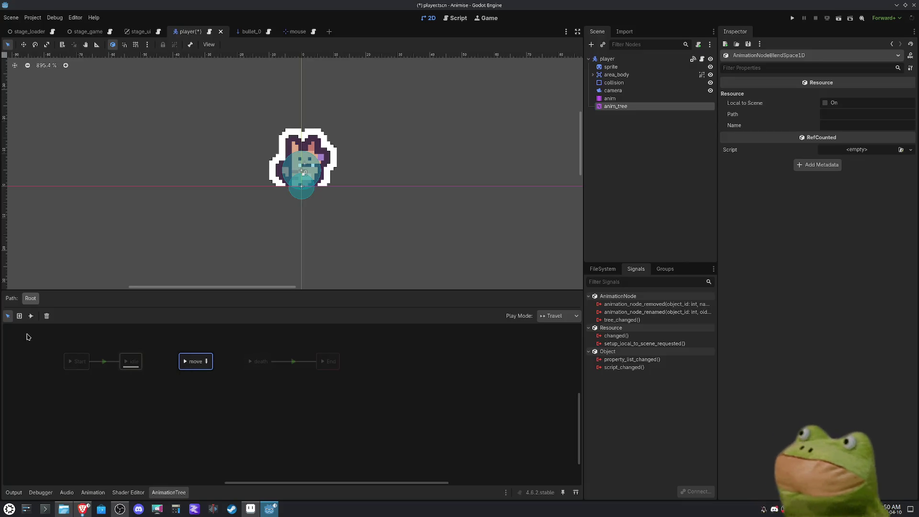
Link idle to move, move back to idle, and move to death with transitions
click(31, 316)
drag(121, 365, 191, 364)
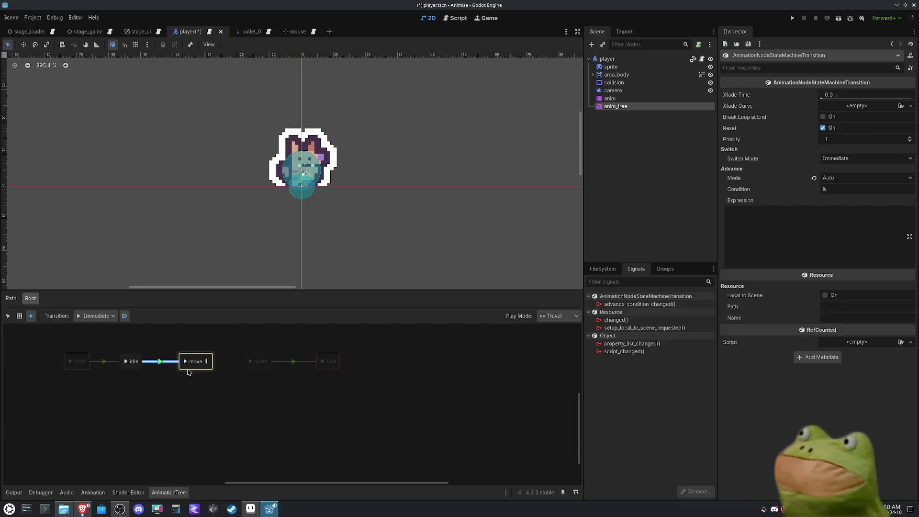
right_click(115, 368)
key(Escape)
right_click(116, 366)
click(102, 390)
drag(134, 370, 134, 373)
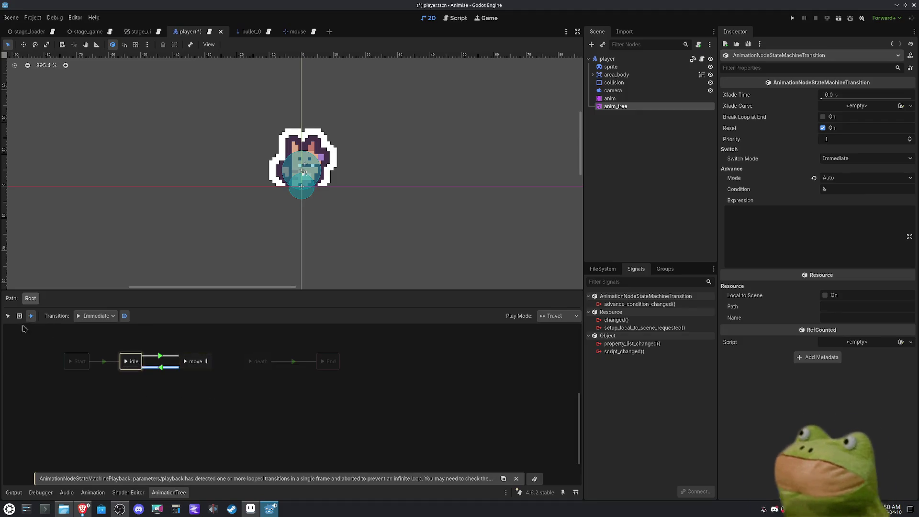
drag(206, 364, 246, 369)
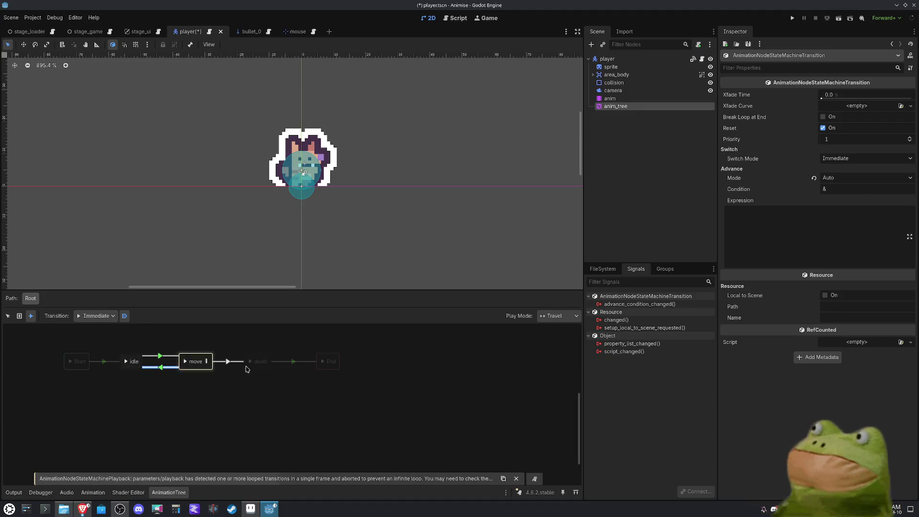
click(7, 316)
Review the idle↔move, move→death and death→End transitions and the graph's states
click(162, 356)
click(163, 367)
click(164, 358)
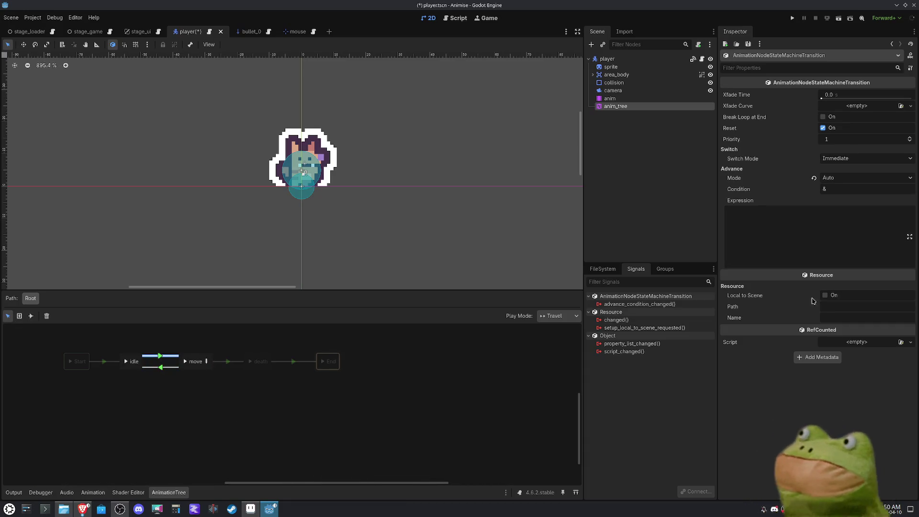
click(165, 367)
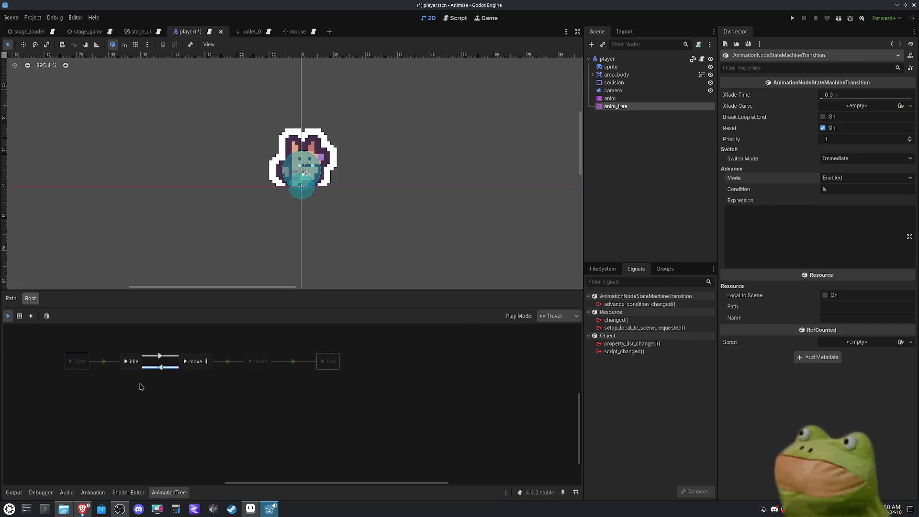
click(122, 366)
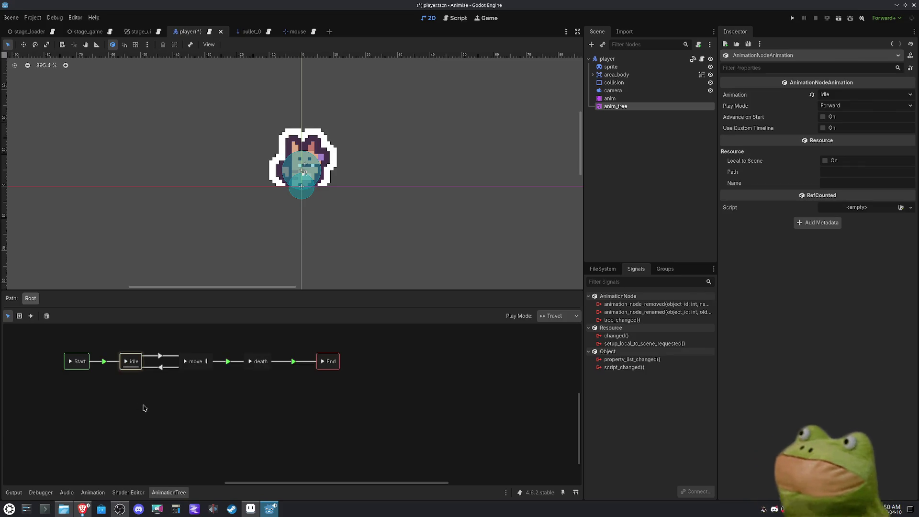
click(194, 364)
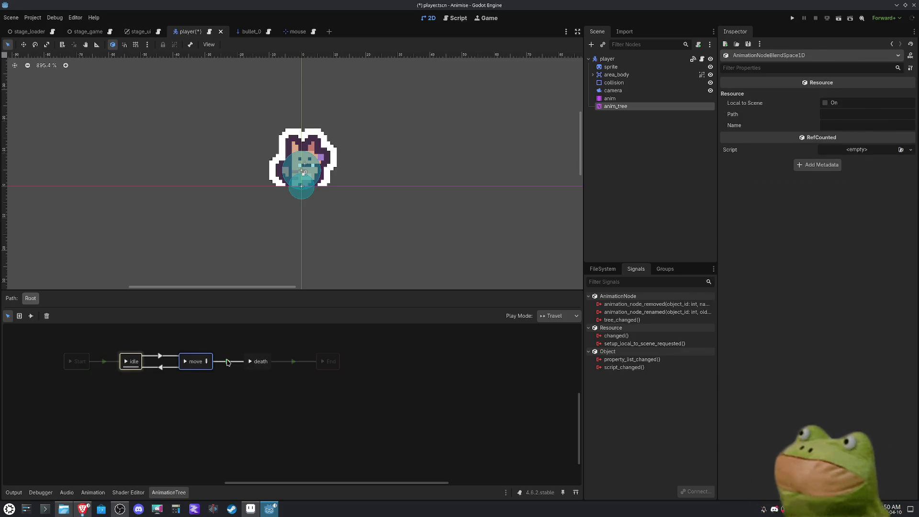
click(228, 362)
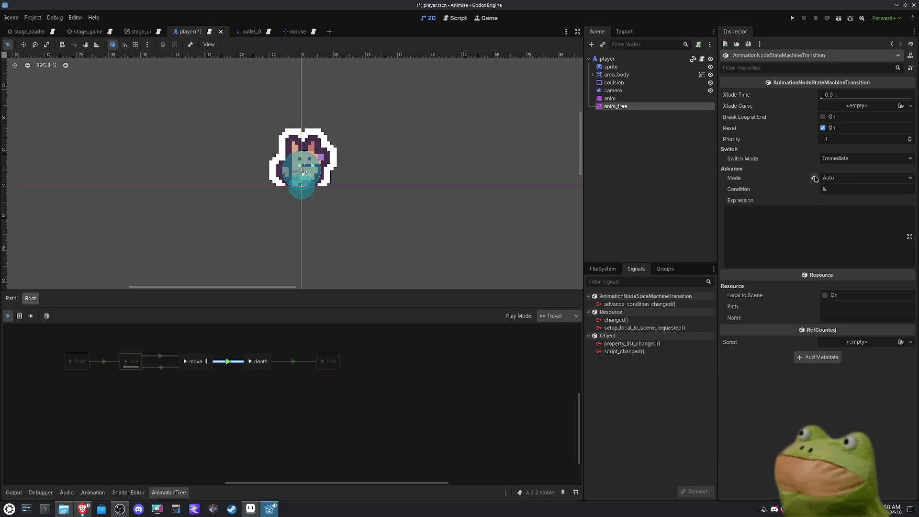
click(260, 368)
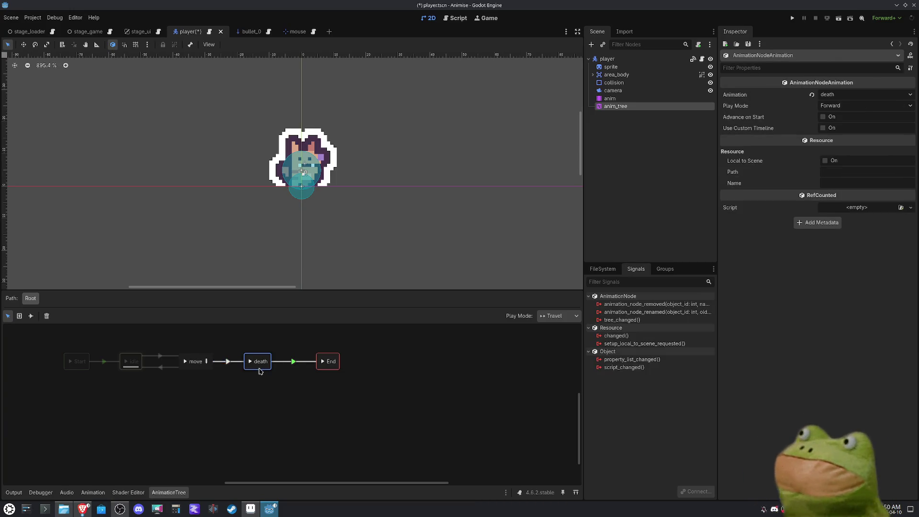
click(290, 363)
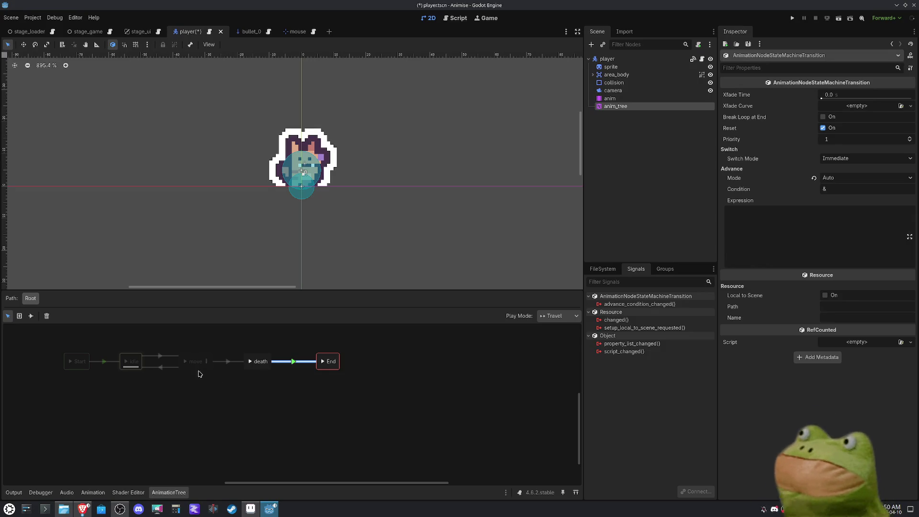
Inspect the move, idle, death and Start states and the anim player, then select idle→move
click(199, 372)
click(198, 368)
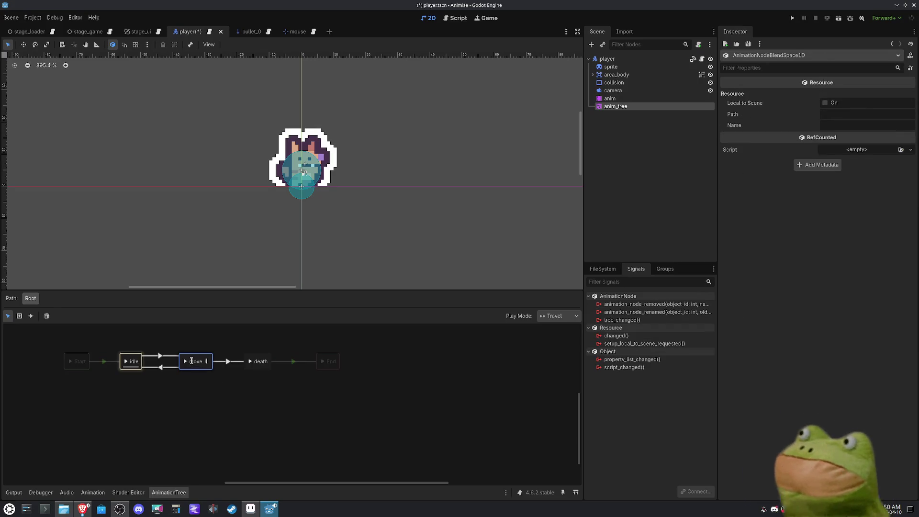
click(125, 368)
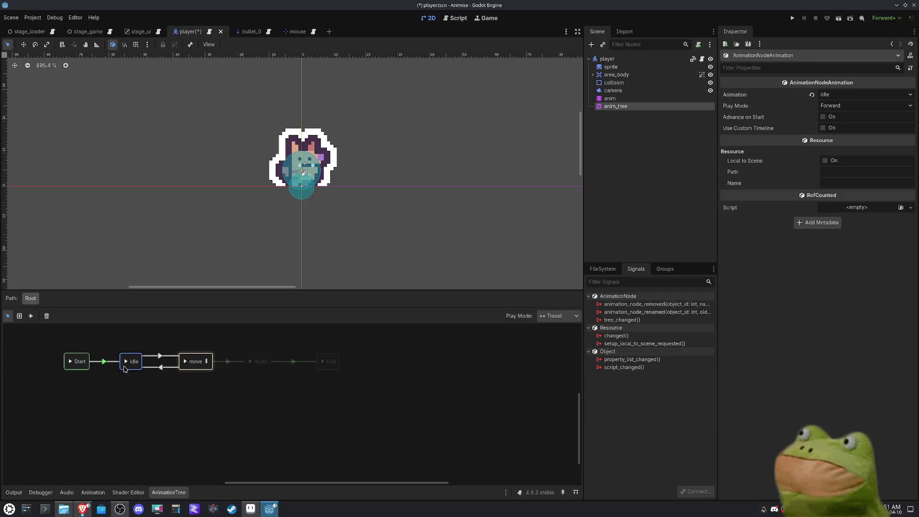
click(253, 368)
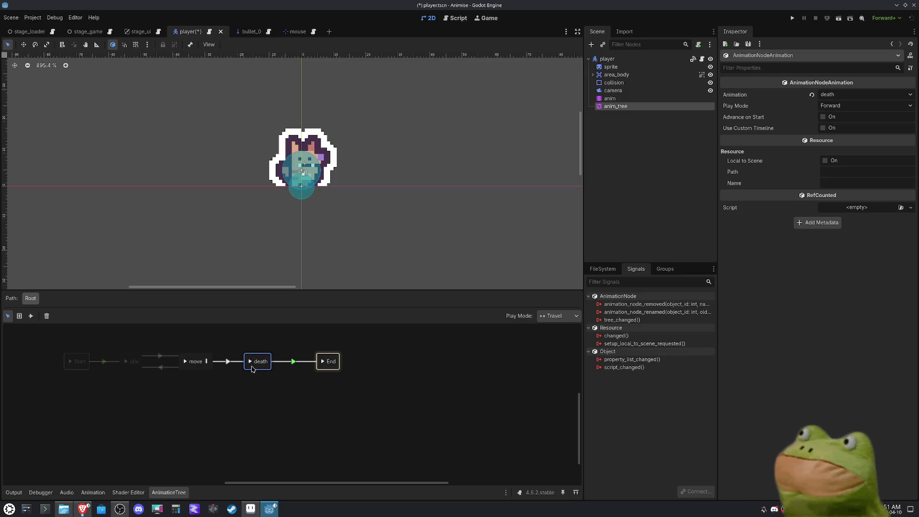
click(610, 98)
click(610, 106)
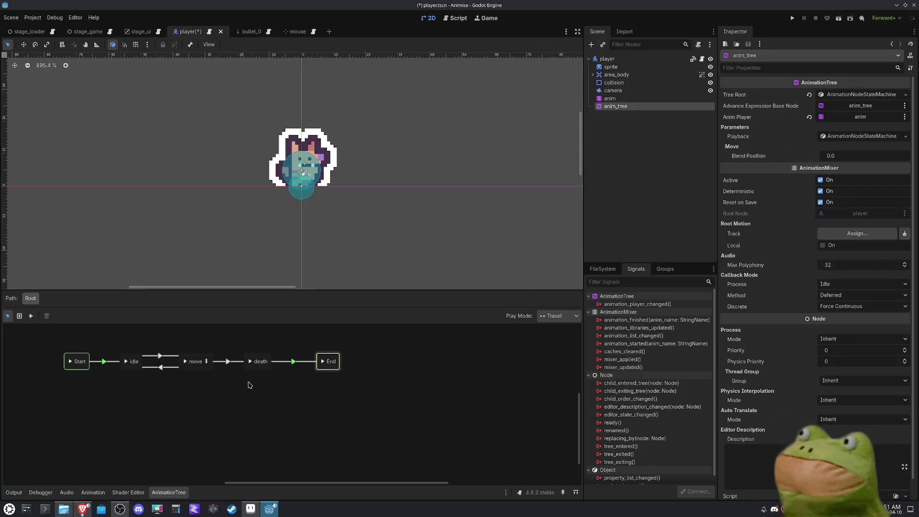
click(68, 366)
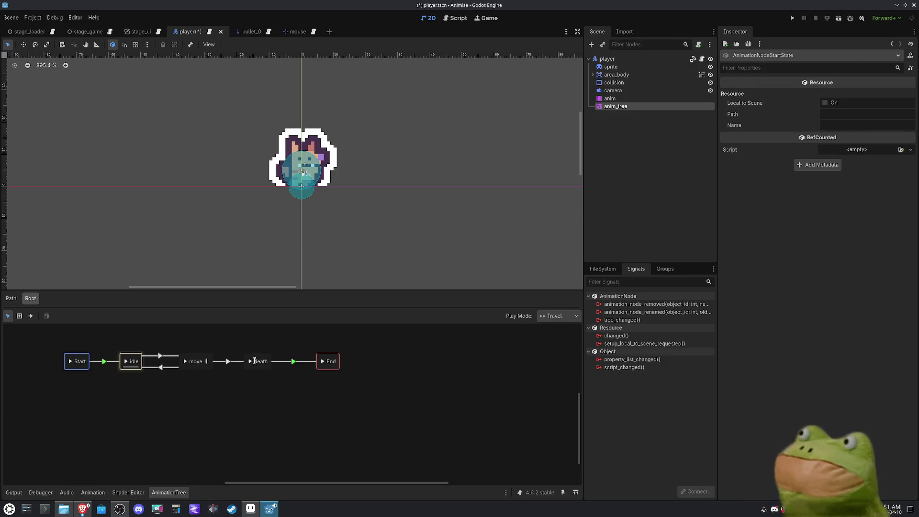
click(212, 367)
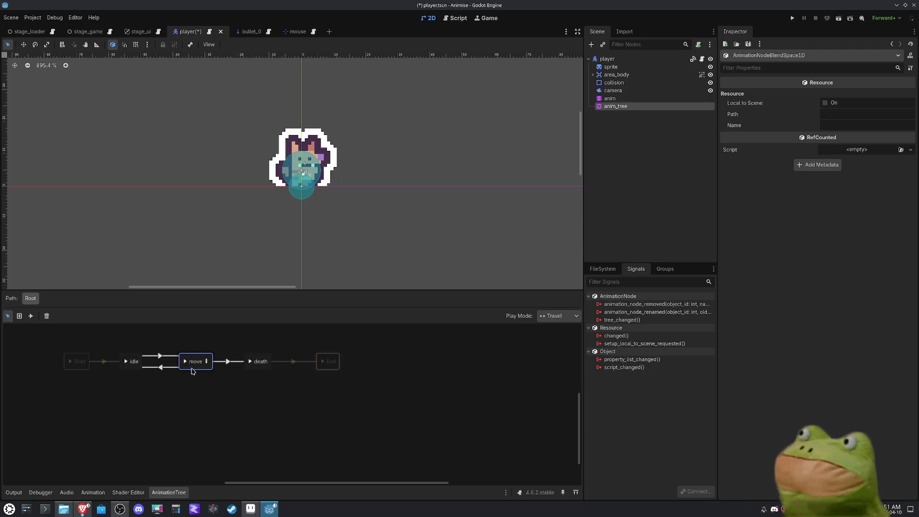
click(160, 368)
click(162, 356)
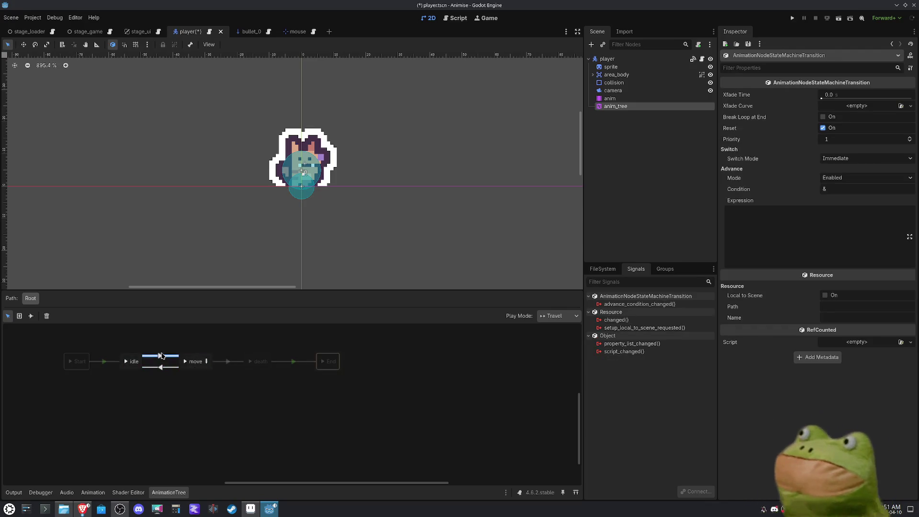
Set Advance Mode to Auto on the idle→move and move→death transitions
click(838, 179)
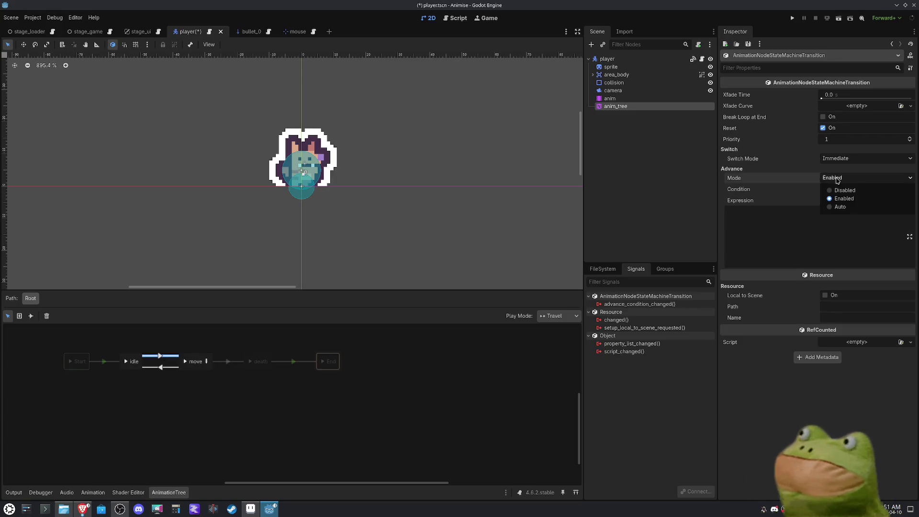
click(839, 178)
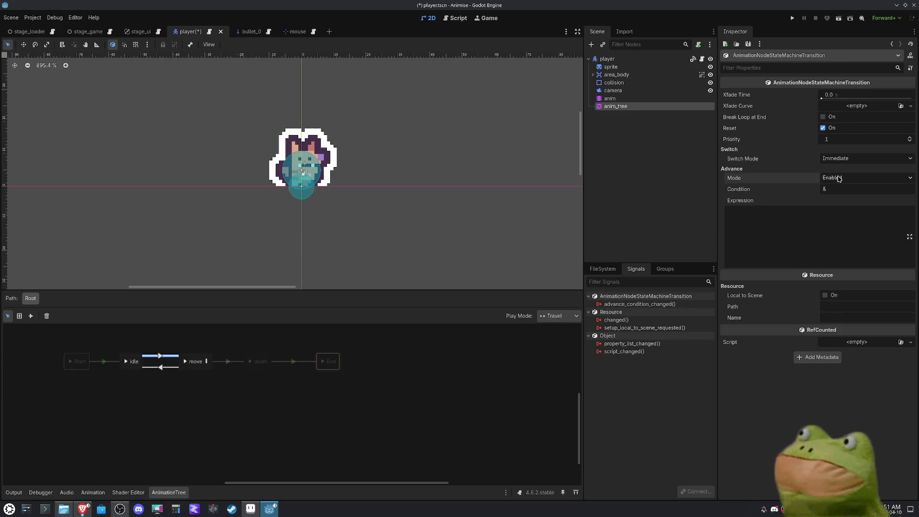
click(839, 179)
click(841, 209)
click(227, 362)
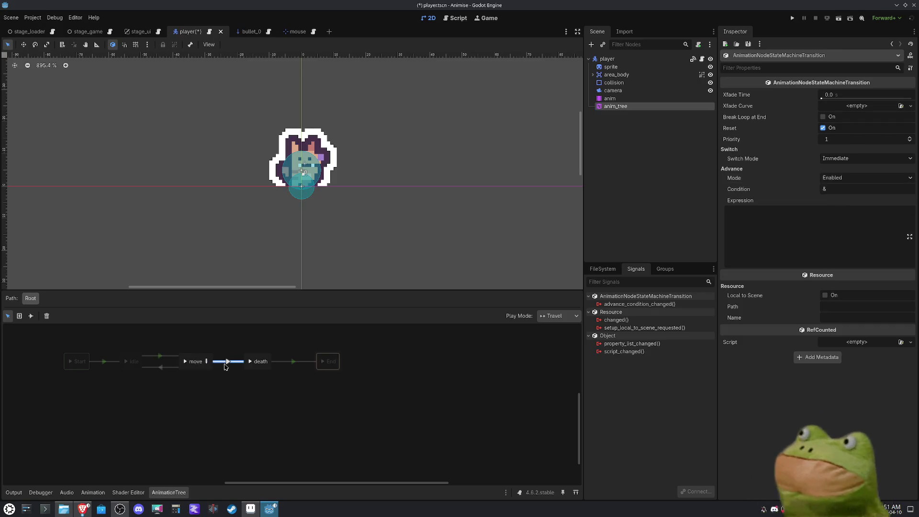
click(839, 178)
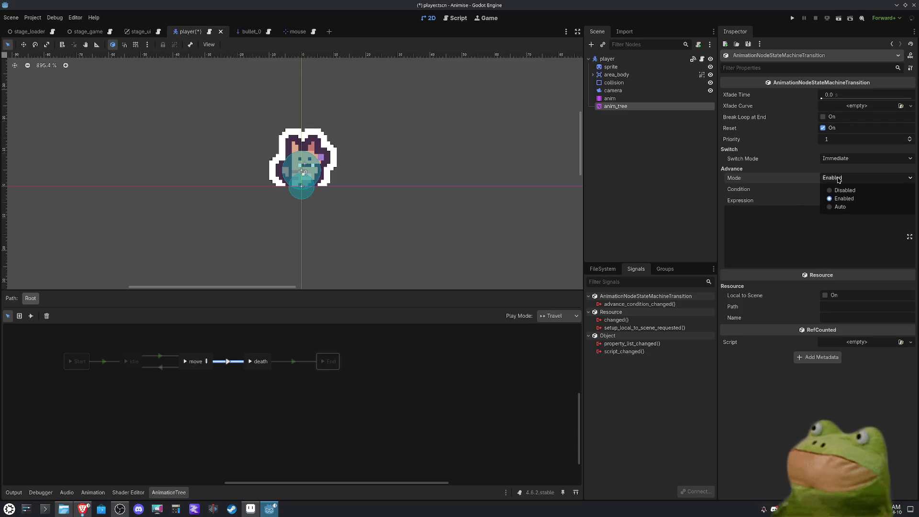
click(840, 207)
click(234, 373)
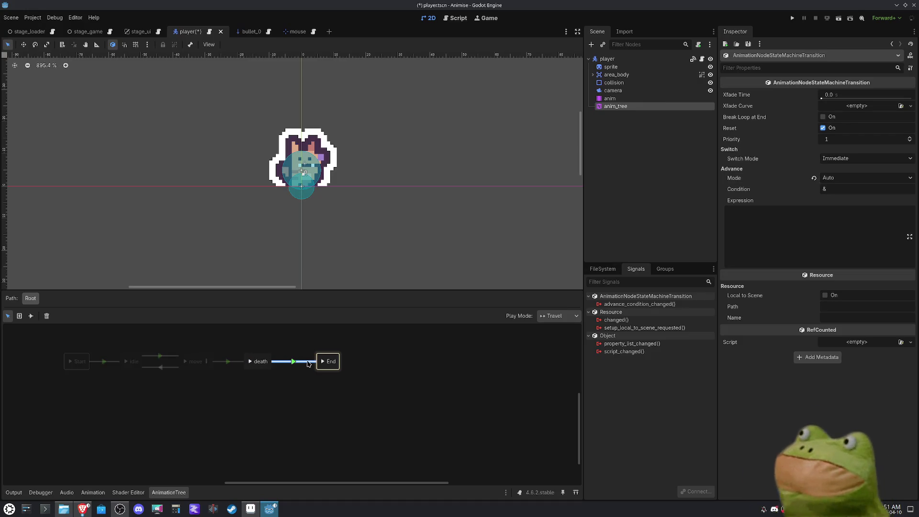
click(324, 363)
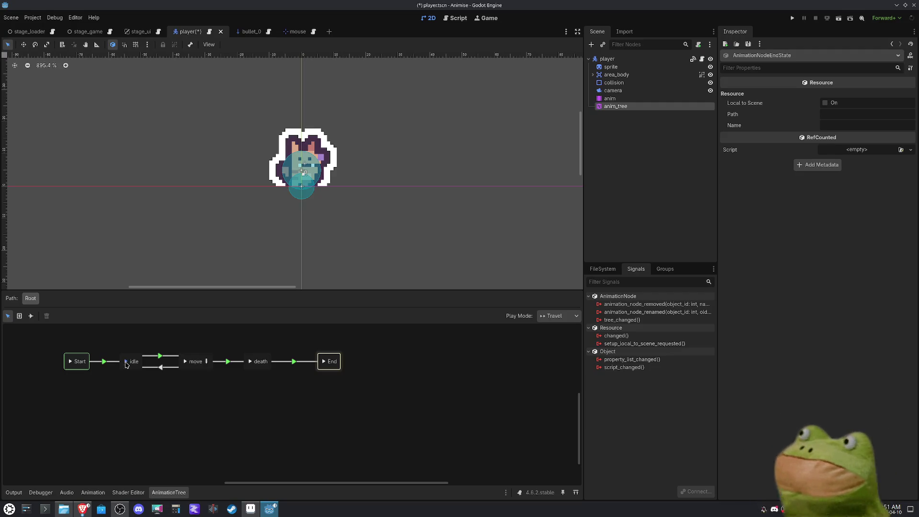
Set the Start→idle transition's Advance Mode to Auto, undoing a stray change on the way
click(106, 363)
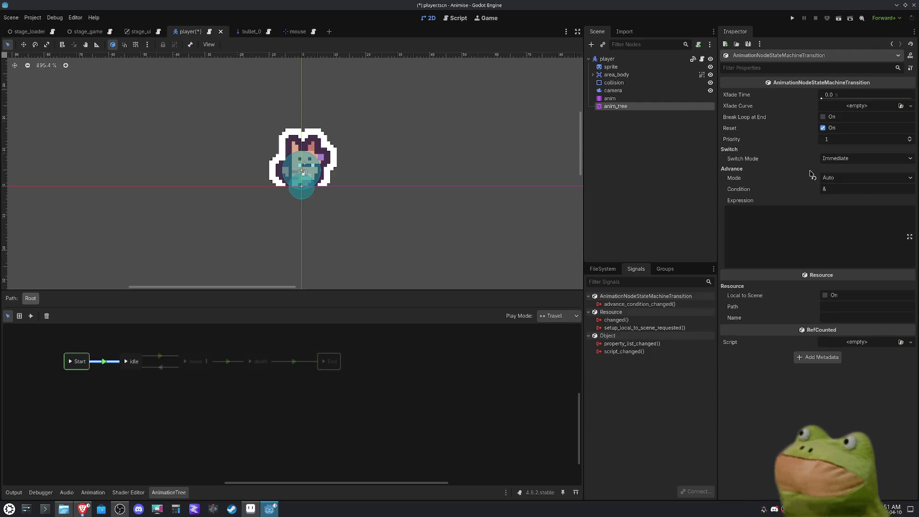
click(833, 177)
click(833, 200)
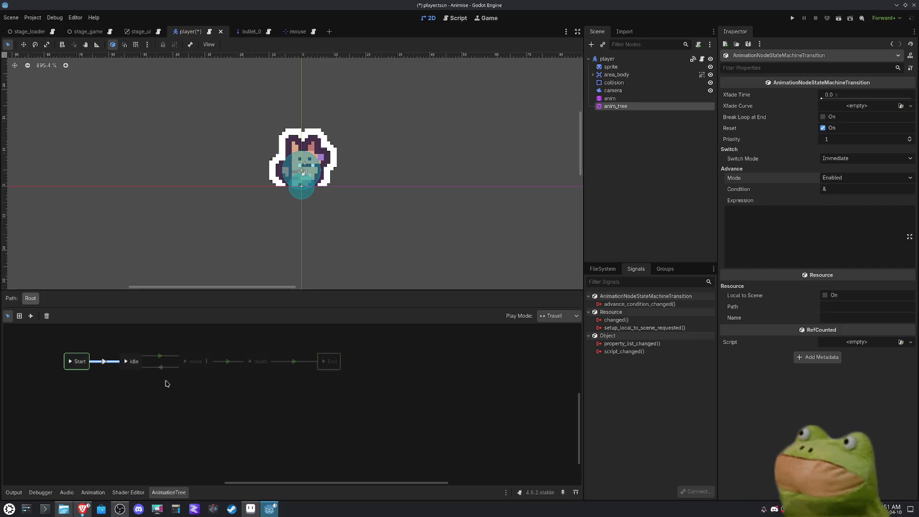
click(154, 367)
key(ctrl+z)
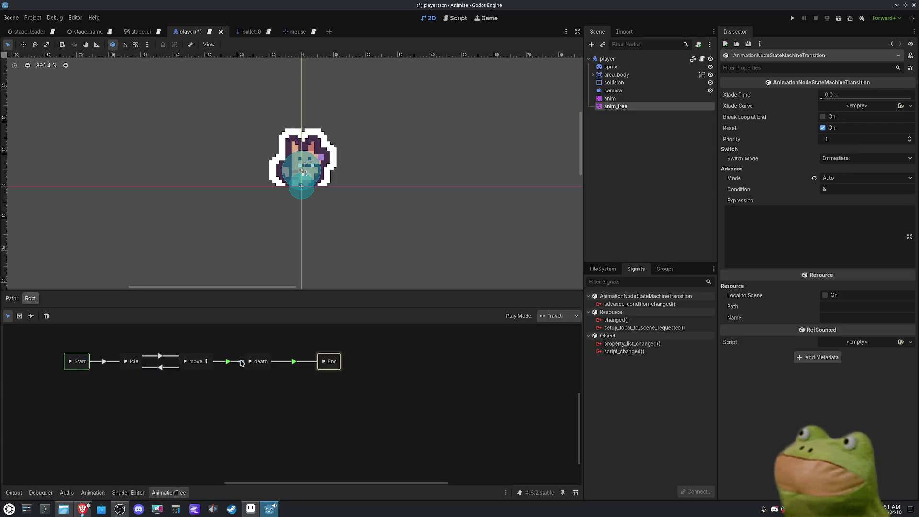
click(814, 178)
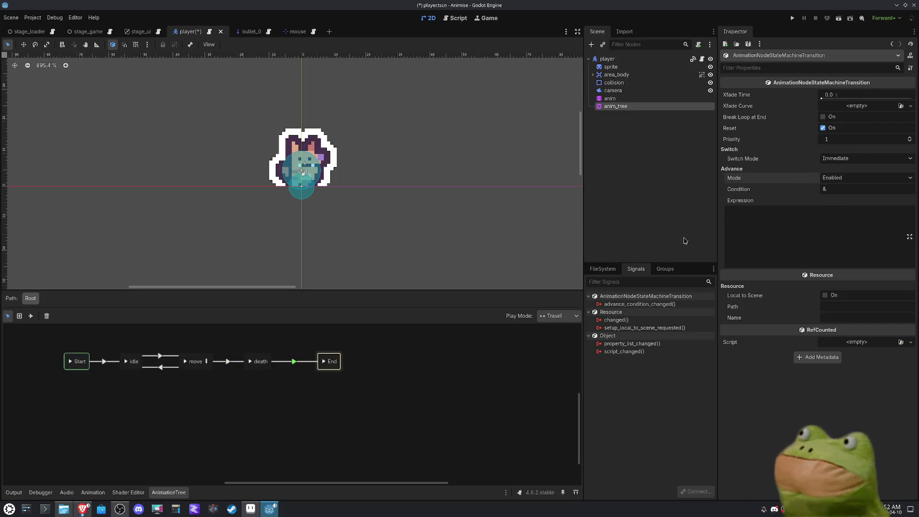
click(291, 365)
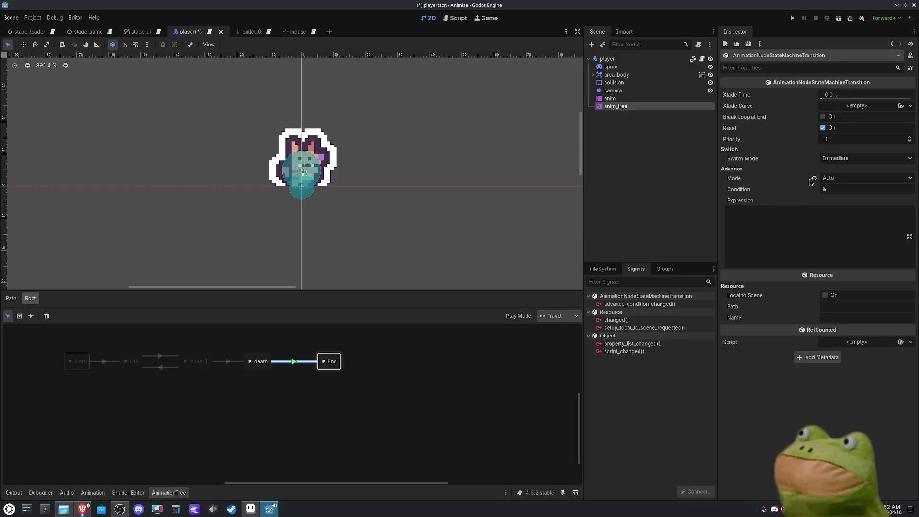
click(111, 362)
click(838, 178)
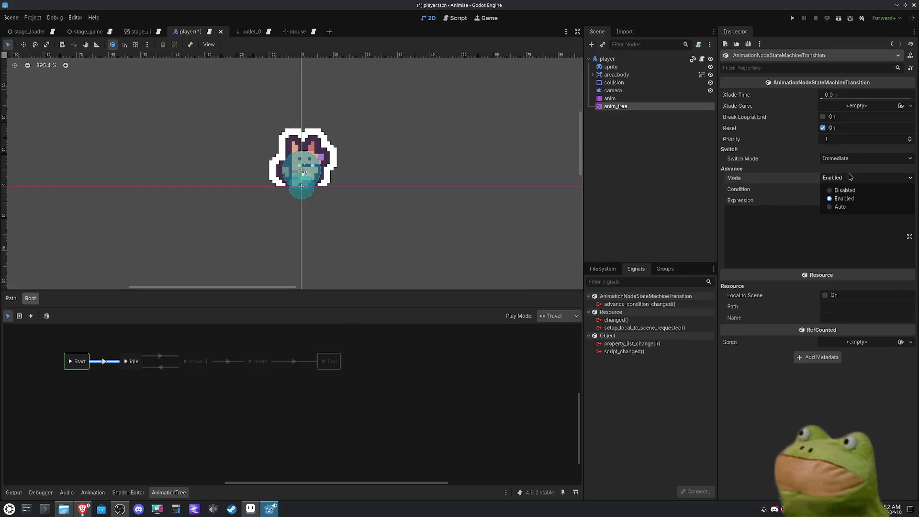
click(840, 207)
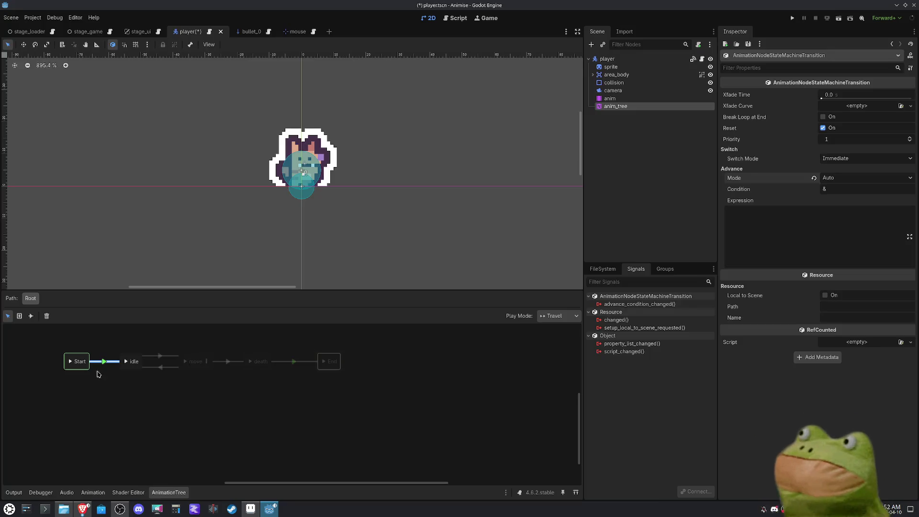
Preview the idle and move states, then open move's 1D blend space editor
click(73, 365)
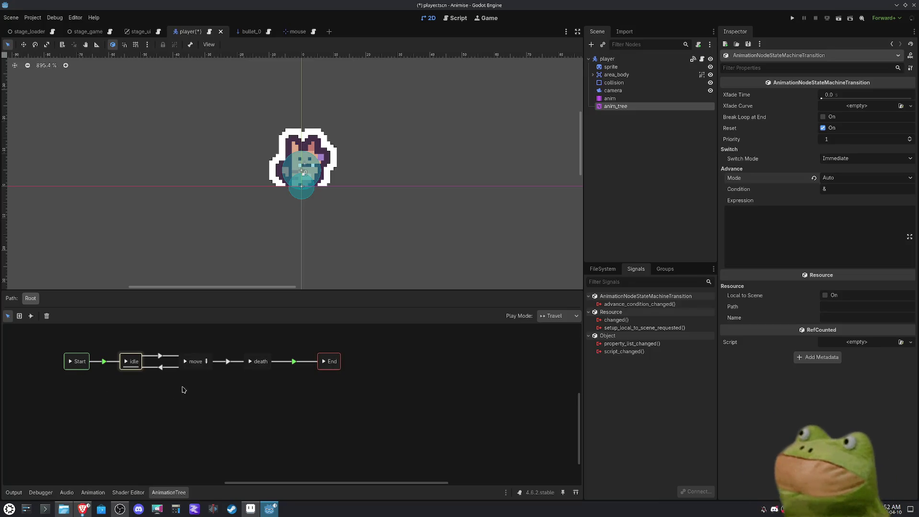
click(184, 365)
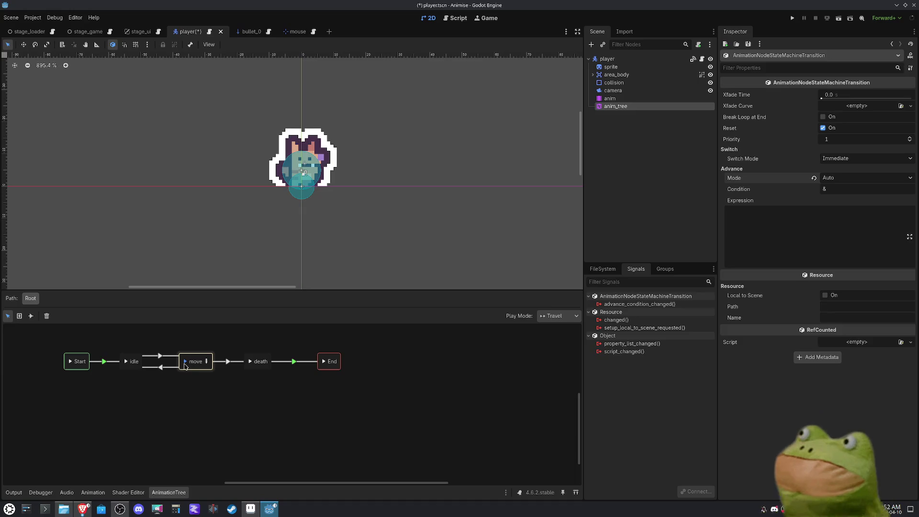
click(206, 362)
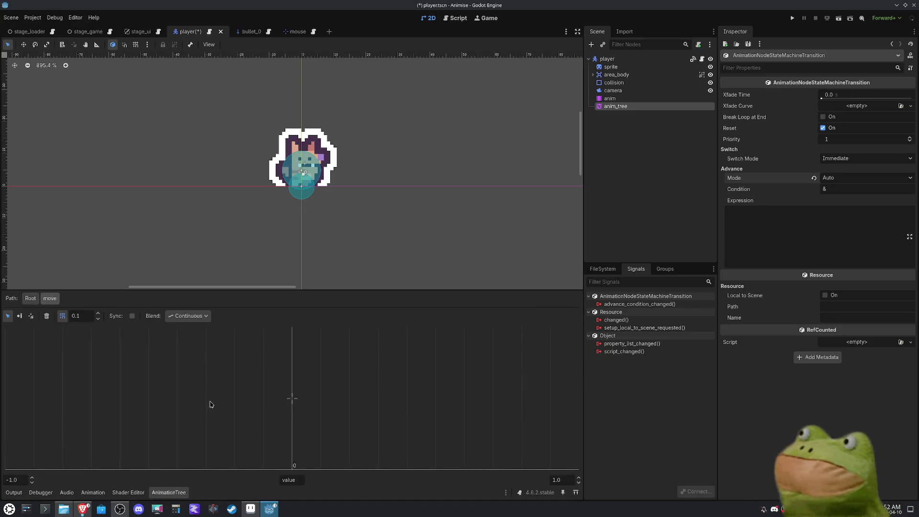
Back in the root state machine, delete the blend-space move state
right_click(97, 398)
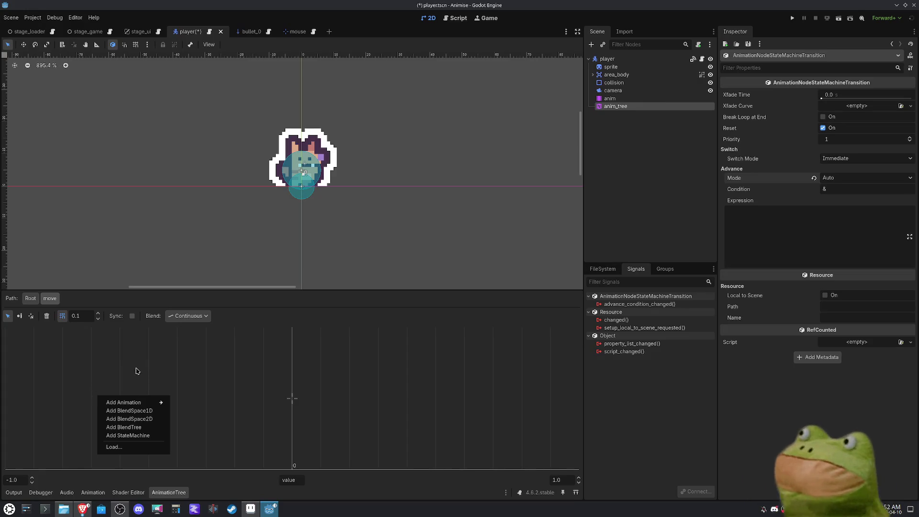
click(38, 299)
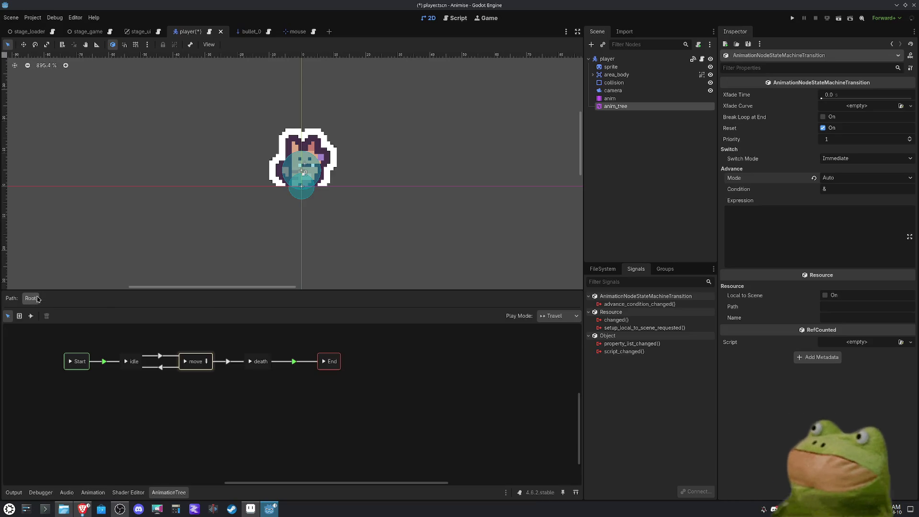
click(186, 369)
right_click(187, 370)
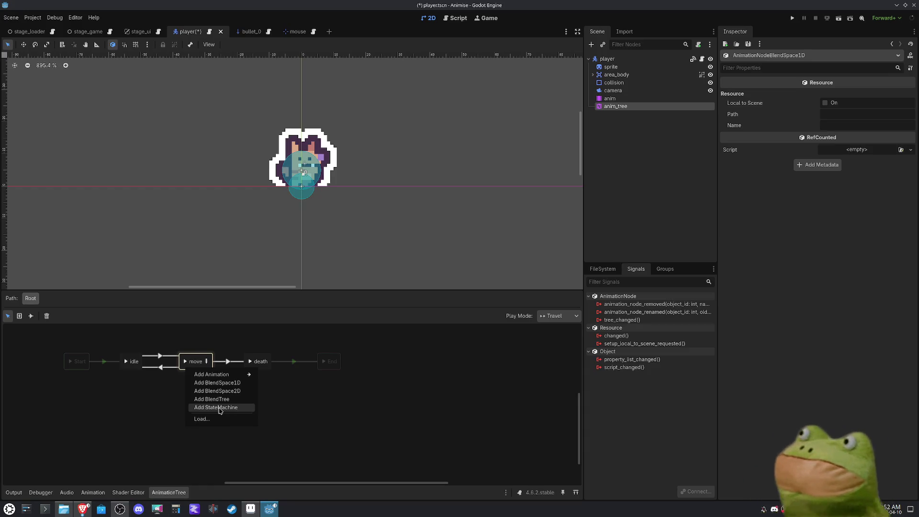
click(158, 426)
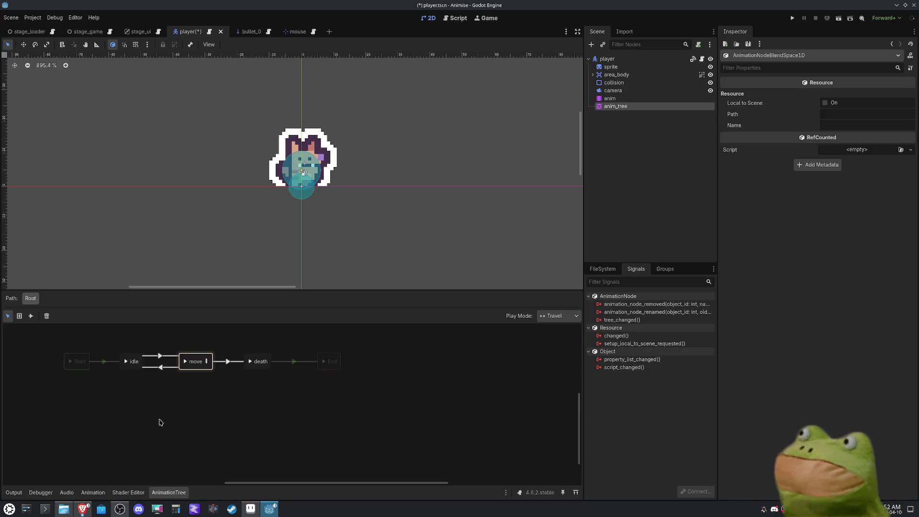
key(Delete)
Add an animation state playing 'move' and place it in line after idle
right_click(199, 380)
mouse_move(222, 387)
click(280, 403)
drag(190, 384, 191, 366)
click(30, 316)
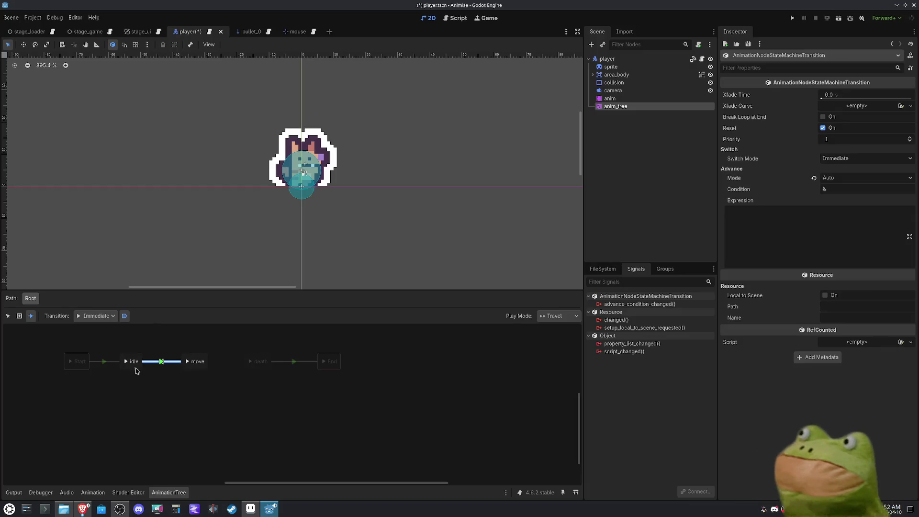
Connect move back to idle and move on to death with transitions
drag(137, 371, 136, 369)
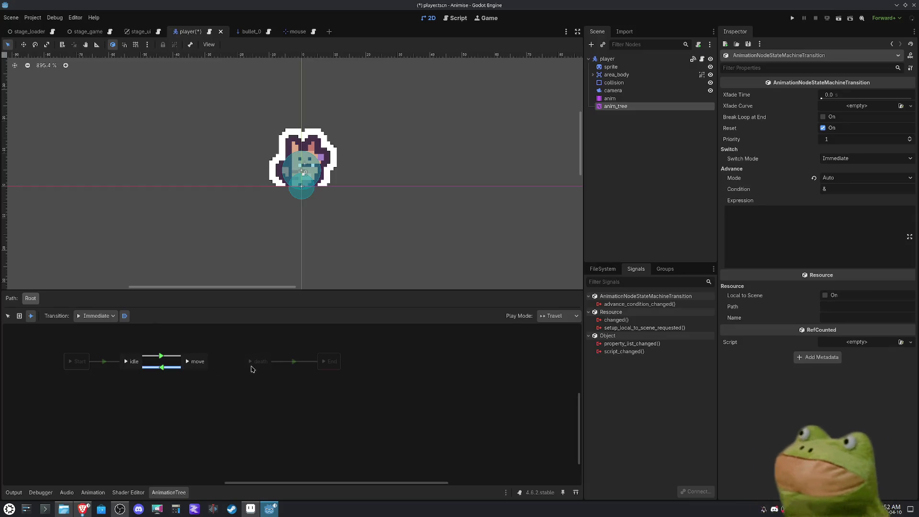
drag(207, 369, 255, 369)
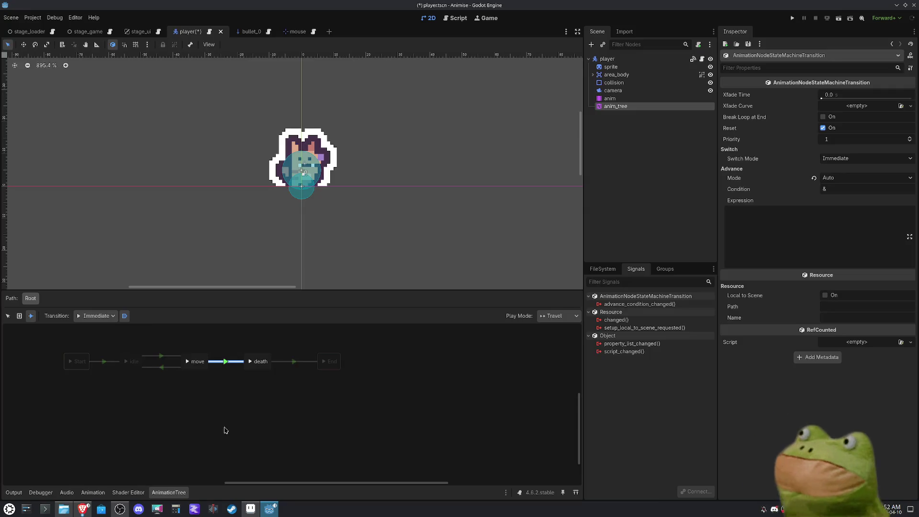
right_click(69, 365)
key(Escape)
click(8, 316)
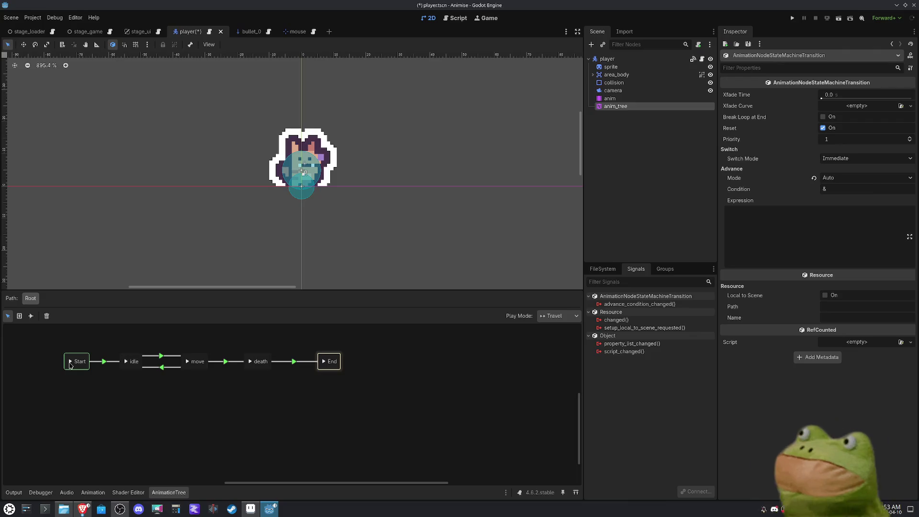
Review the move→idle, idle→move and move→death transitions and the Start state
click(159, 367)
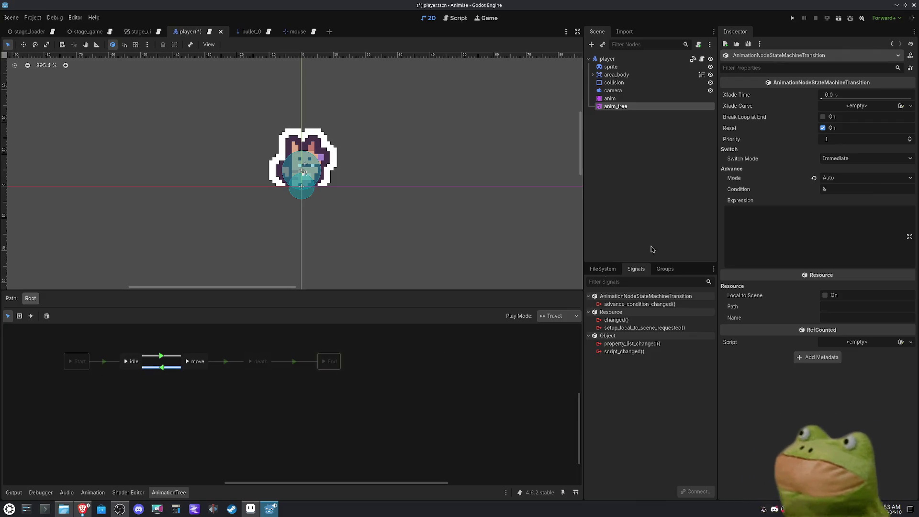
click(160, 357)
scroll(818, 178, up, 1)
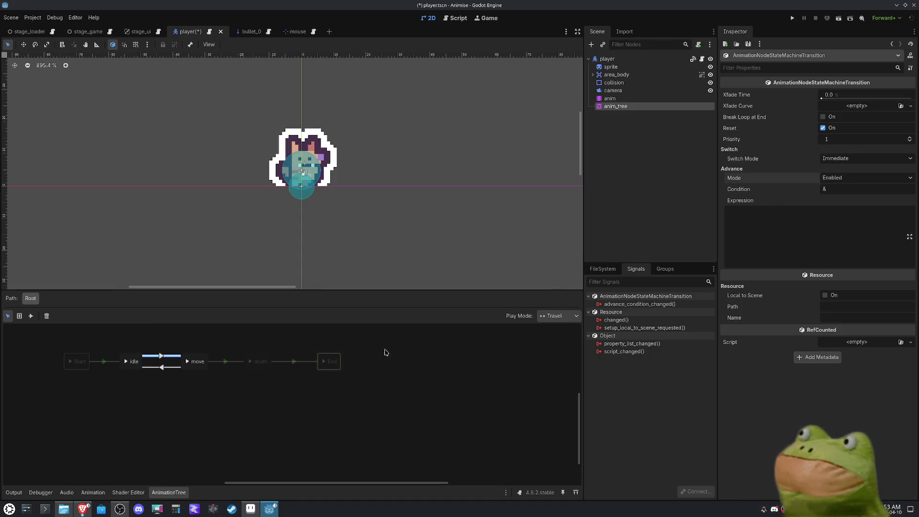
click(223, 362)
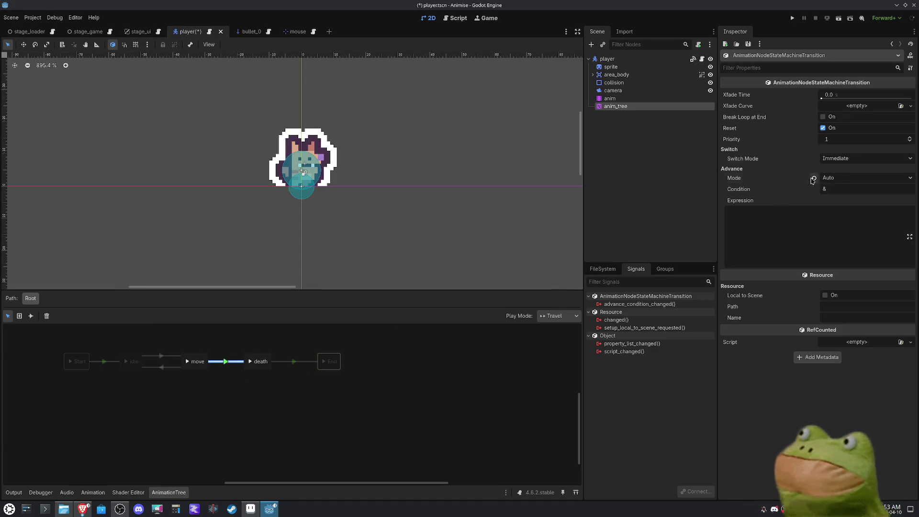
click(71, 365)
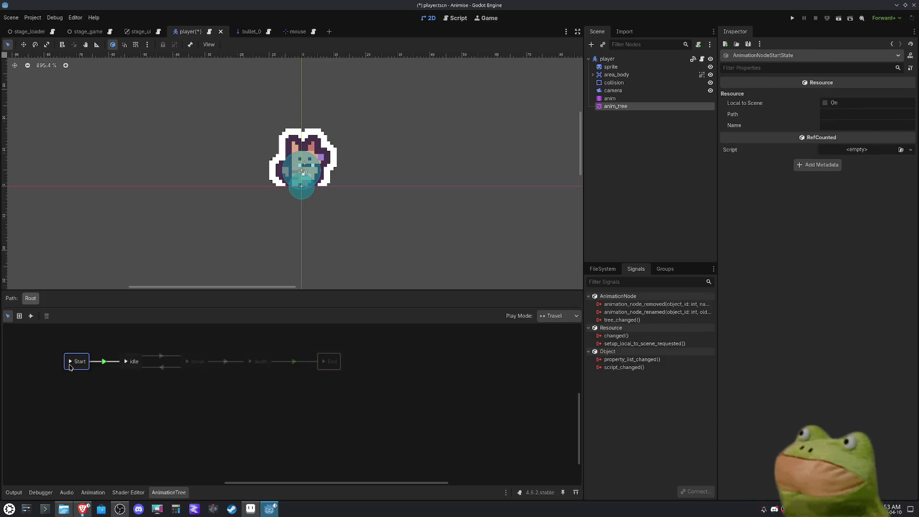
Preview playback through idle, move, death and End, restart from Start, and save player.tscn
click(188, 361)
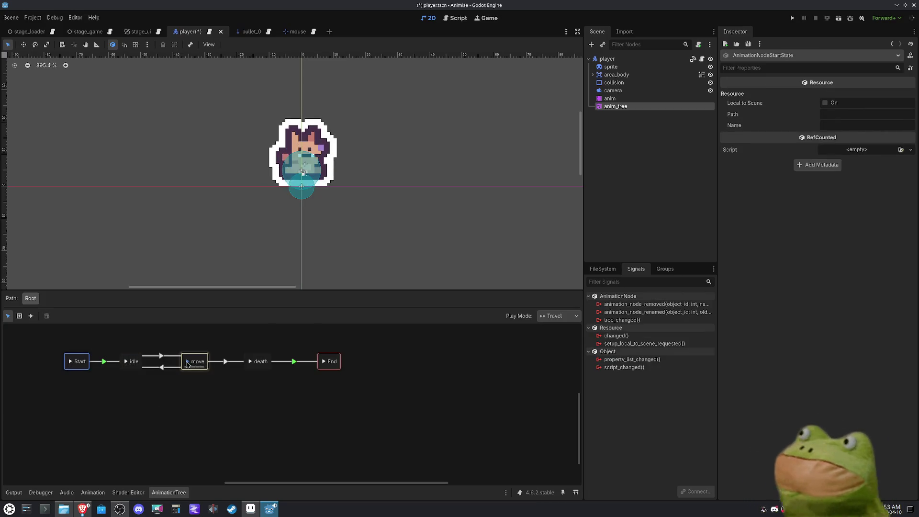
double_click(129, 363)
click(125, 362)
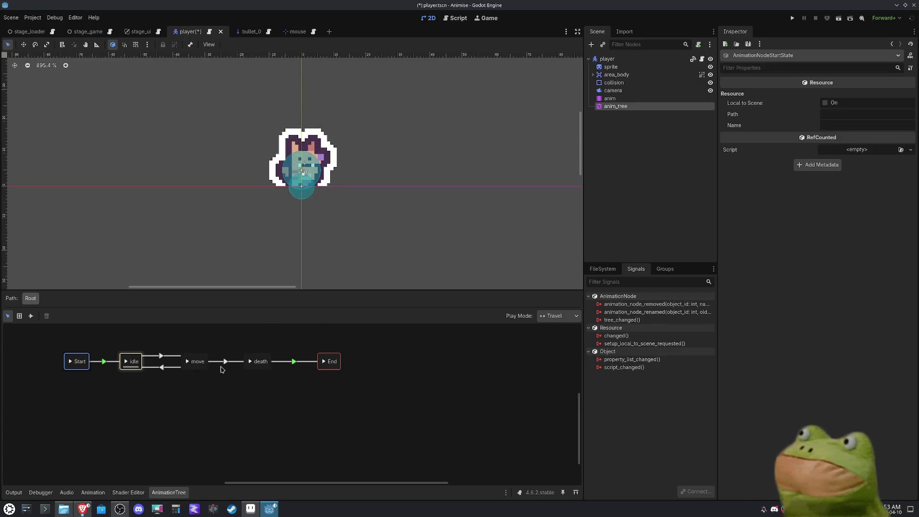
click(187, 361)
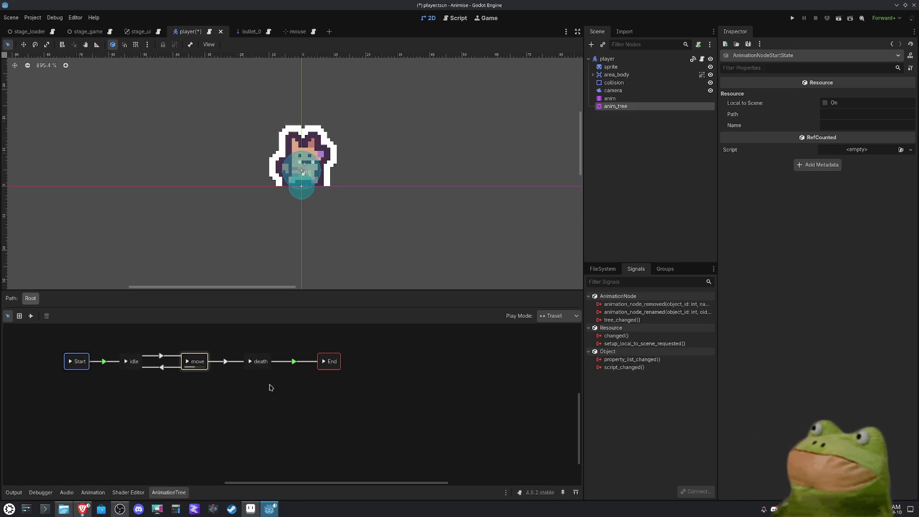
click(250, 363)
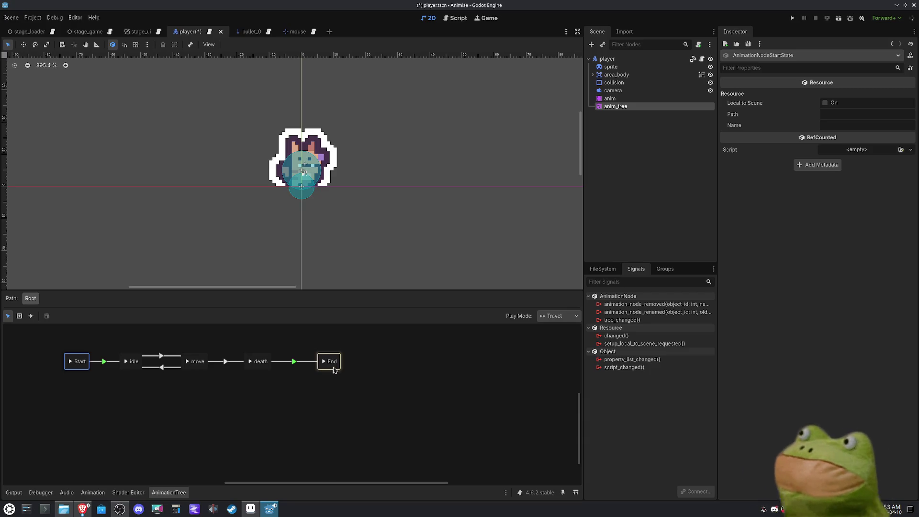
click(69, 362)
key(ctrl+s)
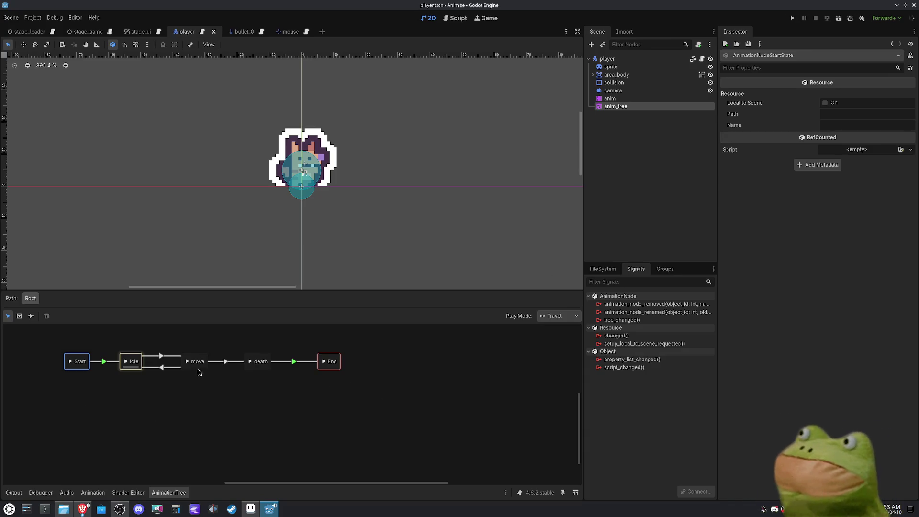
Reposition the move state lower and the death state further right, then save the scene
drag(200, 368, 202, 398)
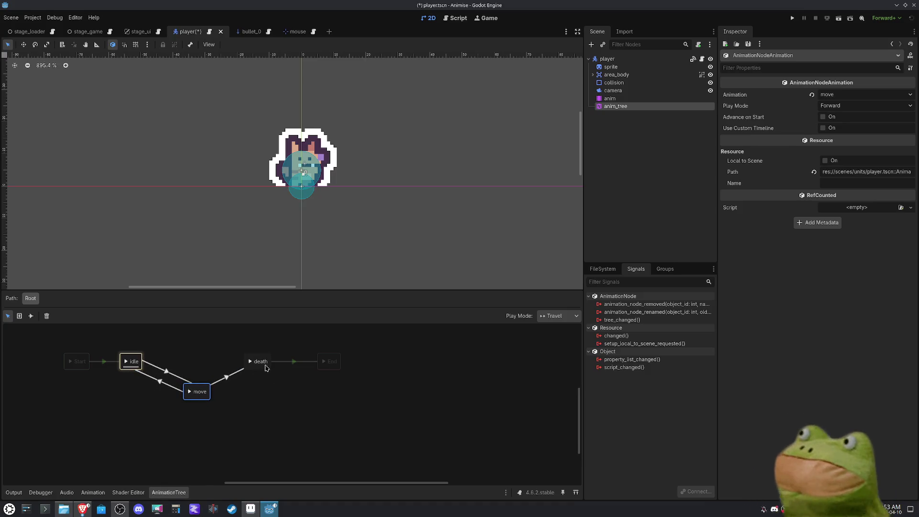
mouse_move(262, 368)
mouse_down()
mouse_move(254, 362)
mouse_move(249, 370)
mouse_move(281, 369)
mouse_up()
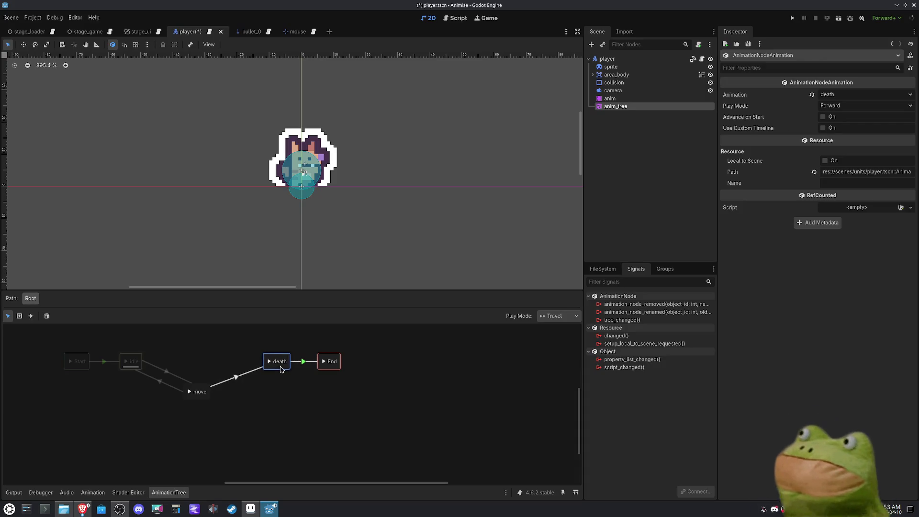
click(125, 367)
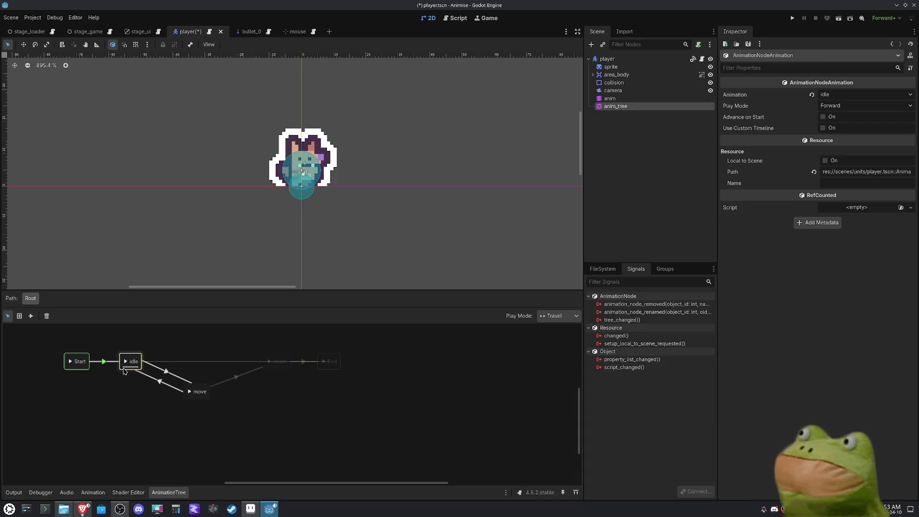
click(202, 399)
drag(202, 398, 209, 398)
click(271, 402)
key(ctrl+s)
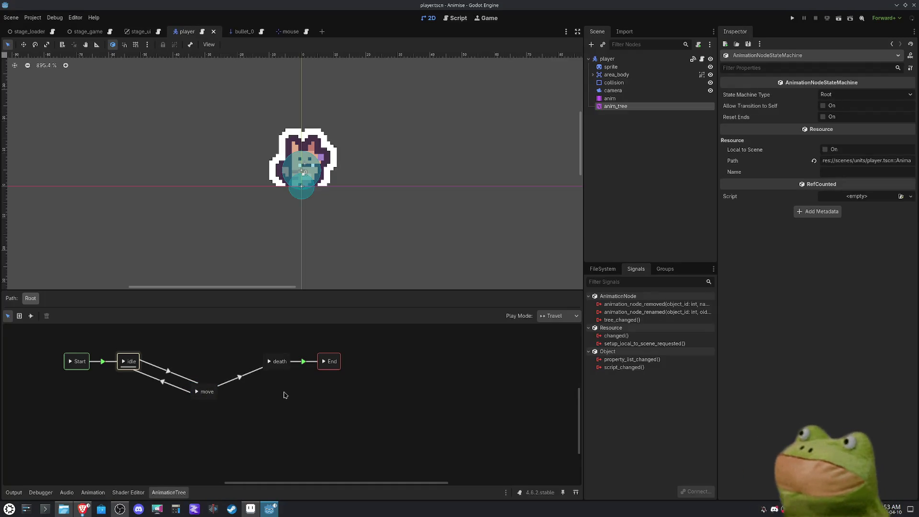
Toggle the player node's visibility off and on, then open player.gd
click(709, 58)
click(709, 58)
click(702, 59)
scroll(351, 130, up, 5)
click(370, 106)
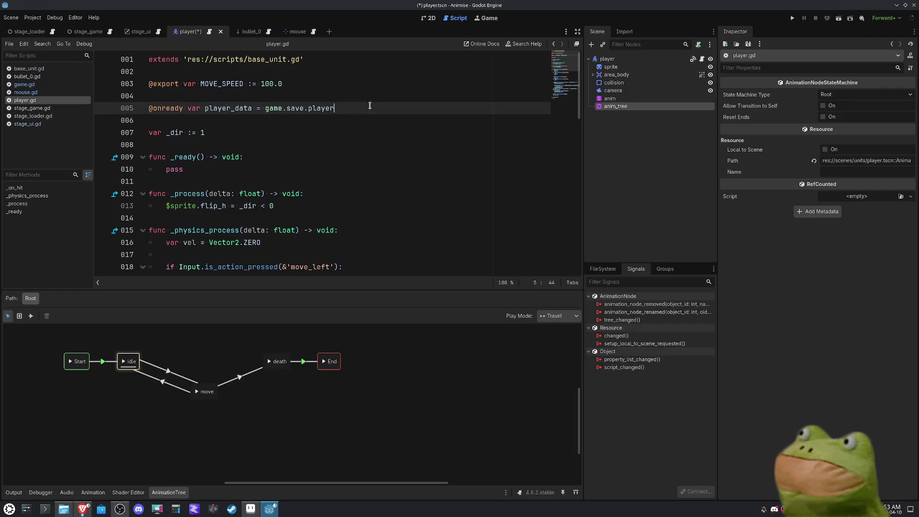
key(Return)
text(@ibrar)
key(BackSpace)
key(BackSpace)
key(BackSpace)
key(BackSpace)
key(BackSpace)
text(onready var)
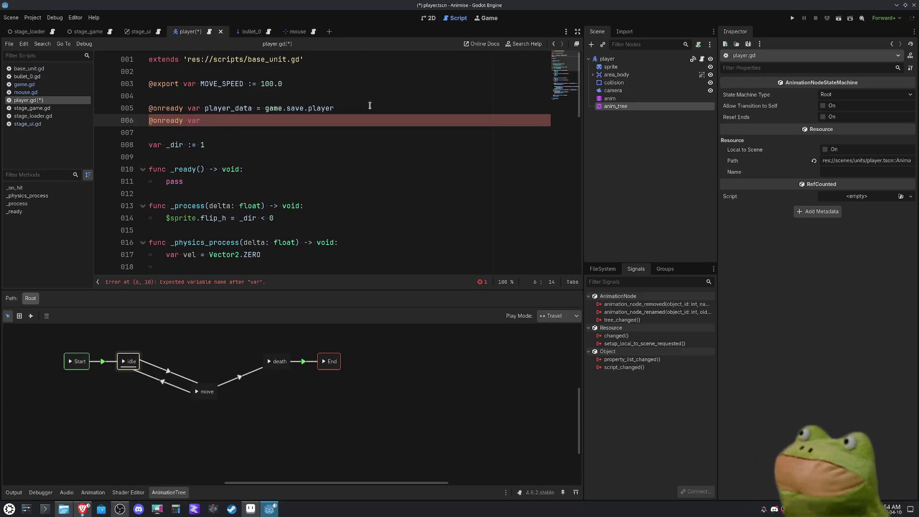
text(nim_tree :=)
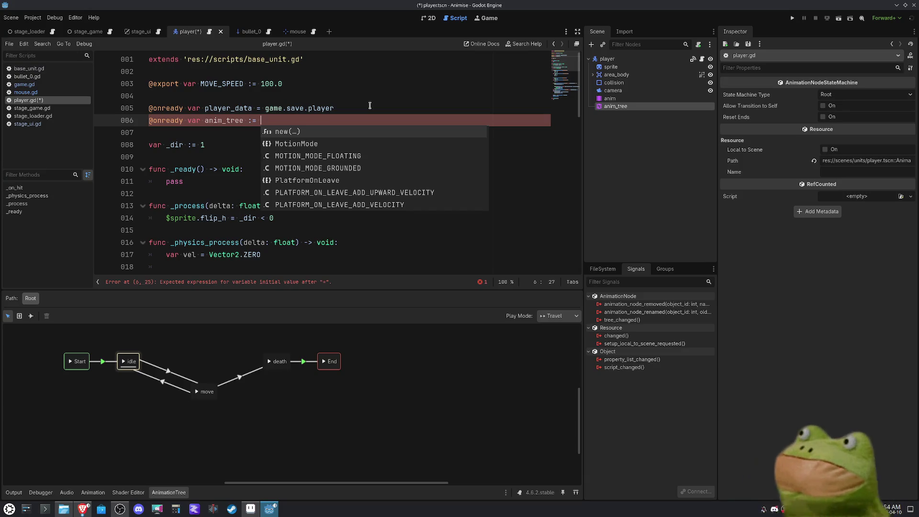
Drag the anim_tree node from the Scene dock in as the $anim_tree value
drag(615, 106, 312, 120)
click(300, 156)
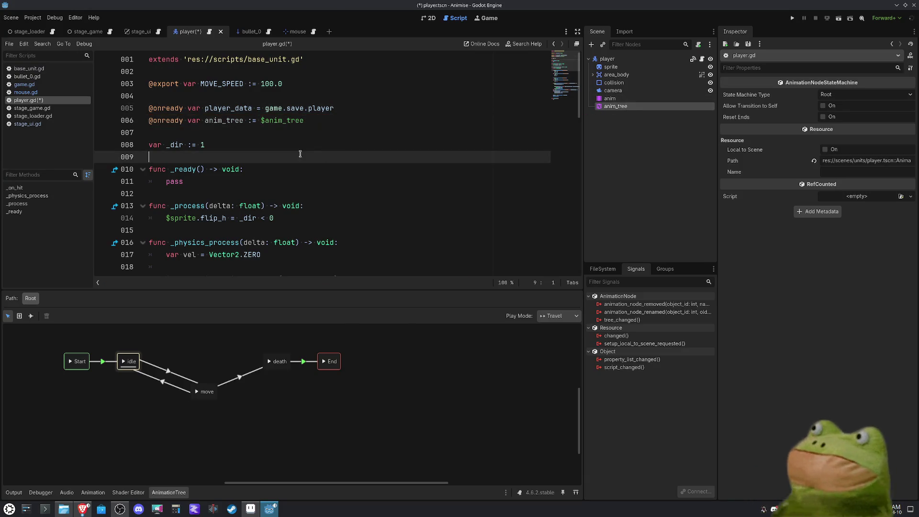
double_click(221, 120)
scroll(356, 146, down, 5)
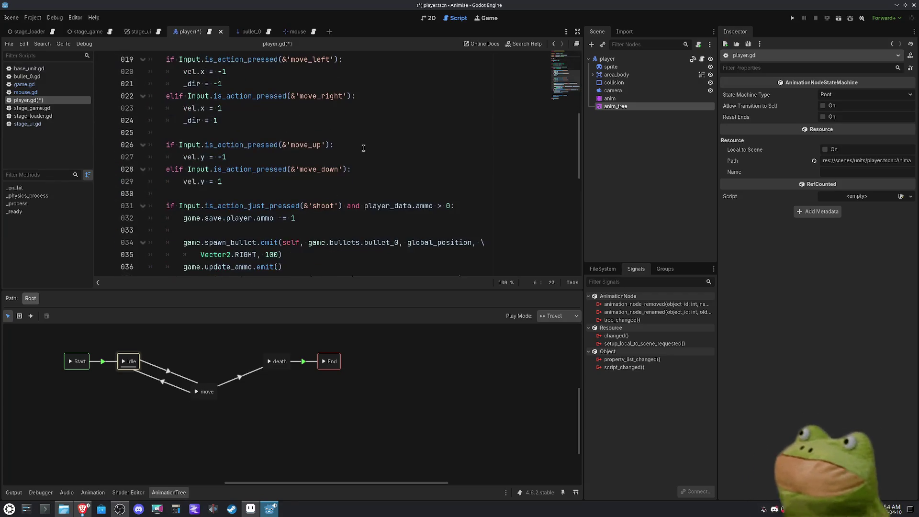
scroll(363, 148, up, 1)
scroll(364, 149, down, 3)
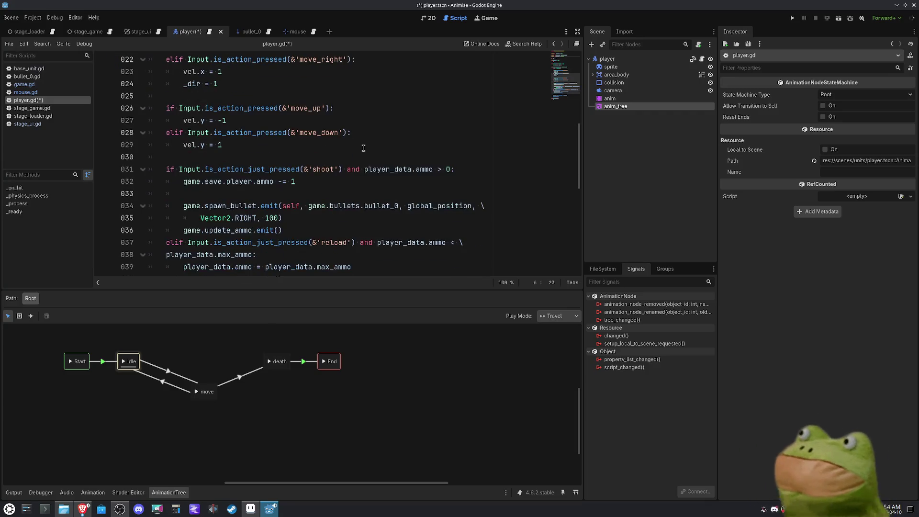
scroll(364, 148, down, 3)
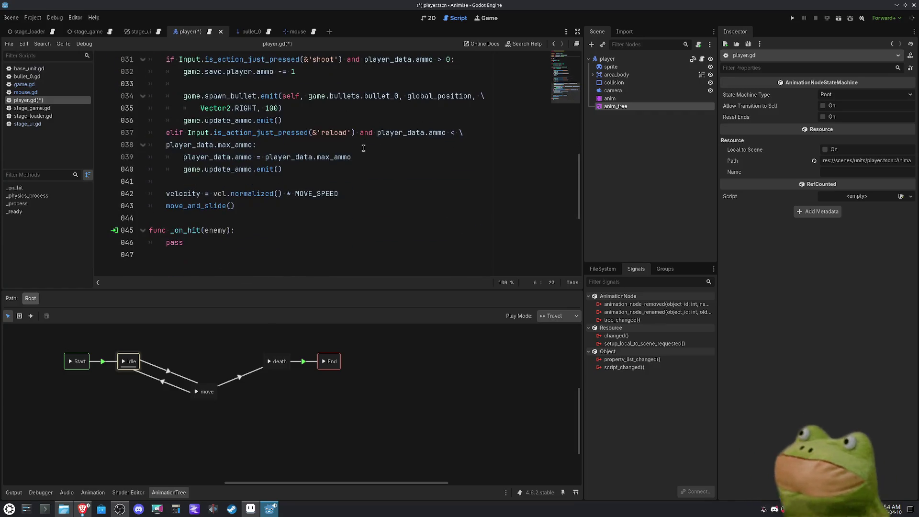
After move_and_slide() on line 043, start 'if velocity.length()' using autocomplete
scroll(363, 148, up, 5)
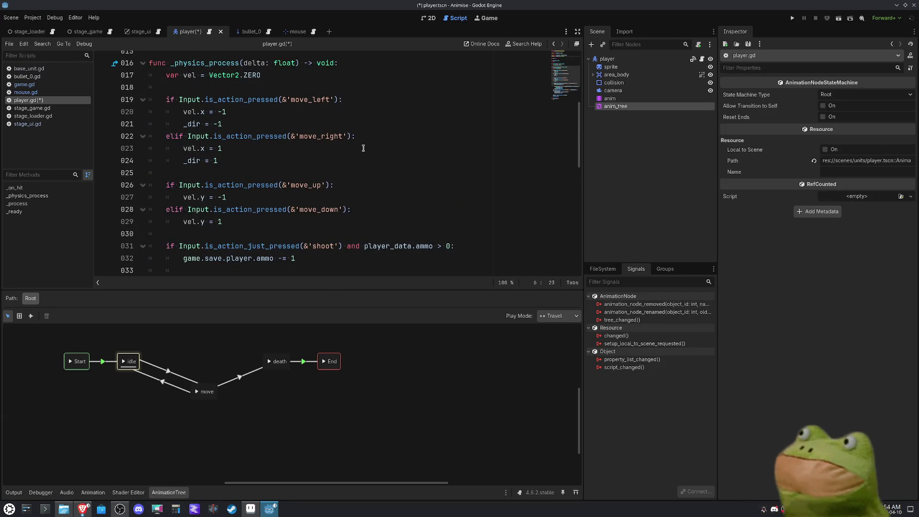
scroll(363, 148, down, 5)
click(254, 205)
key(Return)
key(Return)
text(if)
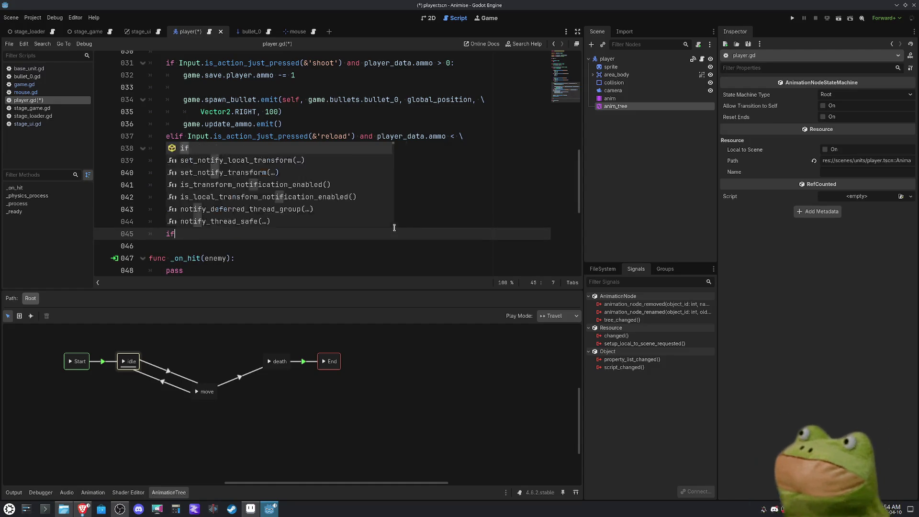
text( vel !)
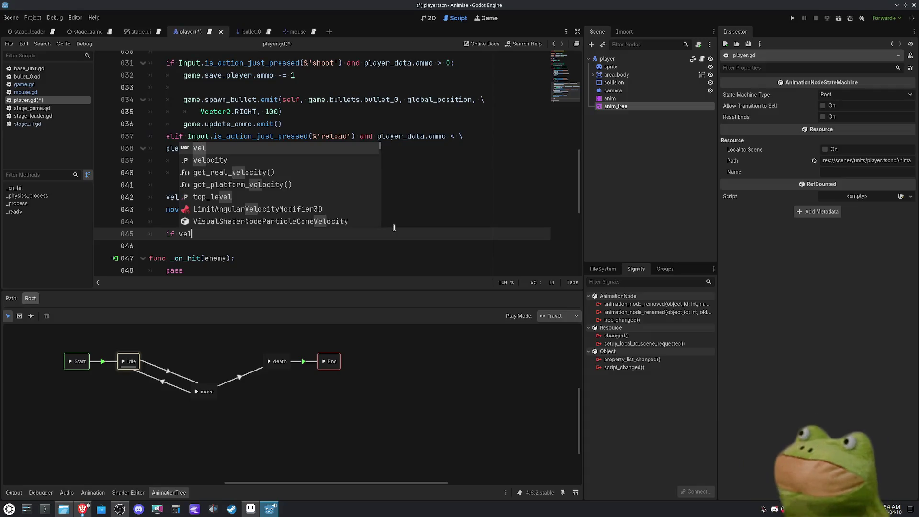
key(BackSpace)
key(BackSpace)
key(BackSpace)
text(velo)
key(Return)
text(.len)
key(Return)
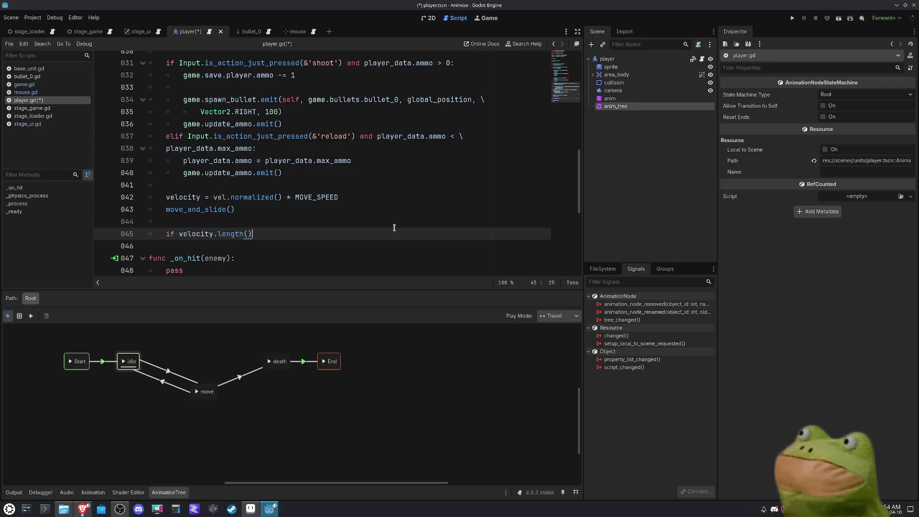
Complete the condition with '> 0:' and begin an indented 'anim_tree.trav' call beneath it
text(0 {)
key(BackSpace)
key(BackSpace)
key(BackSpace)
text(> 0:)
key(Return)
text(anim_tree.)
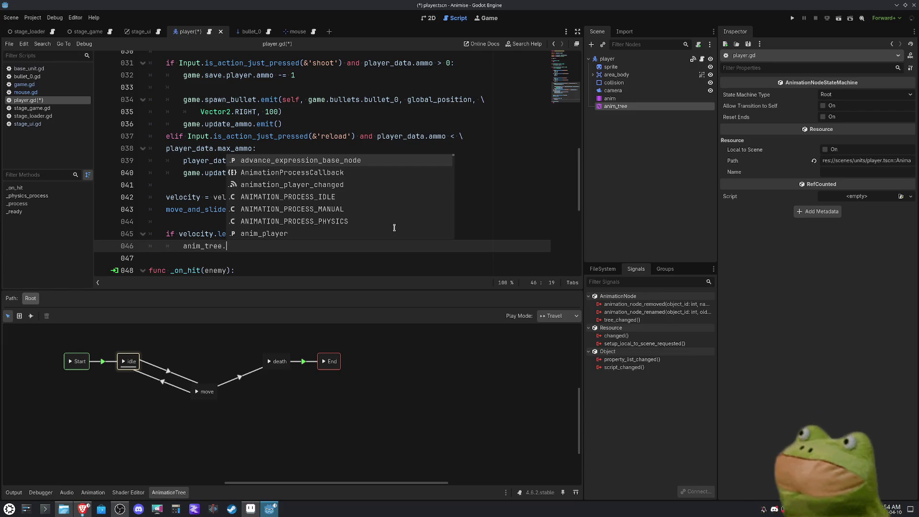
text(tr)
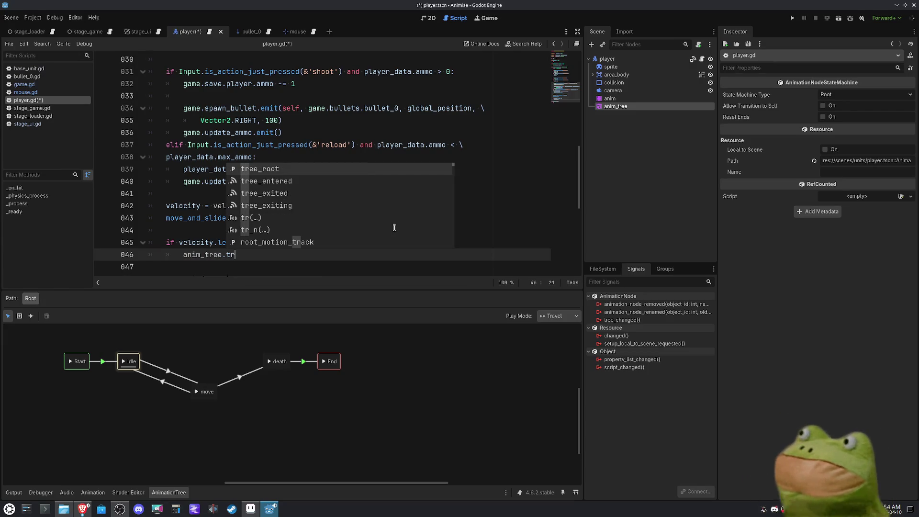
text(a)
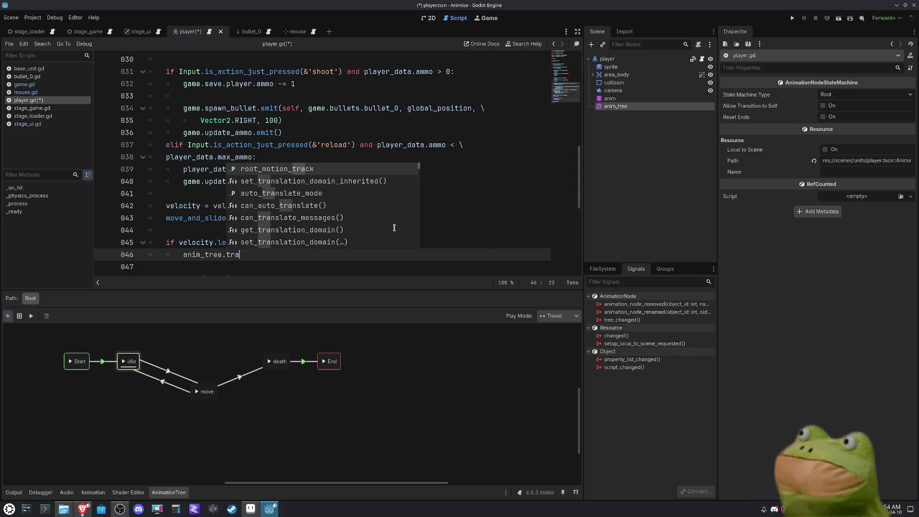
text(vi)
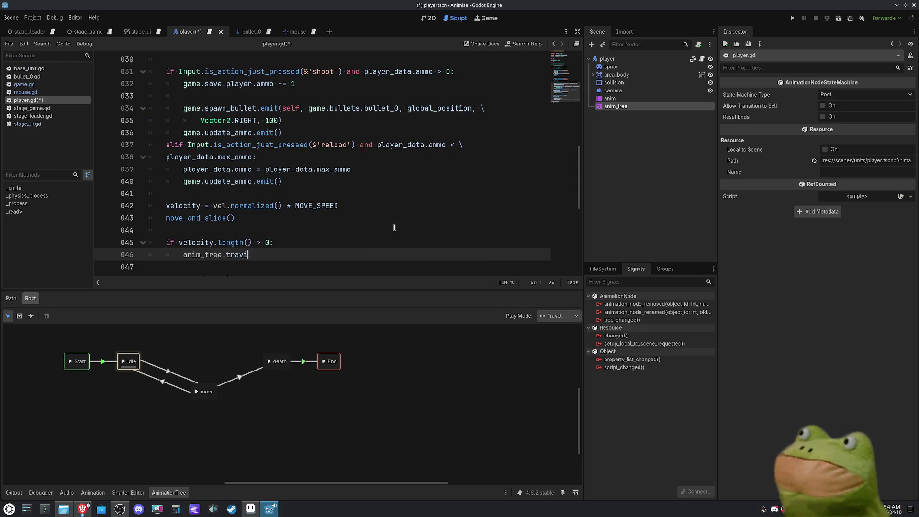
key(BackSpace)
key(BackSpace)
scroll(349, 218, up, 10)
Move the $anim_tree assignment to line 7 and rename the line-6 variable to playback
click(254, 120)
key(Return)
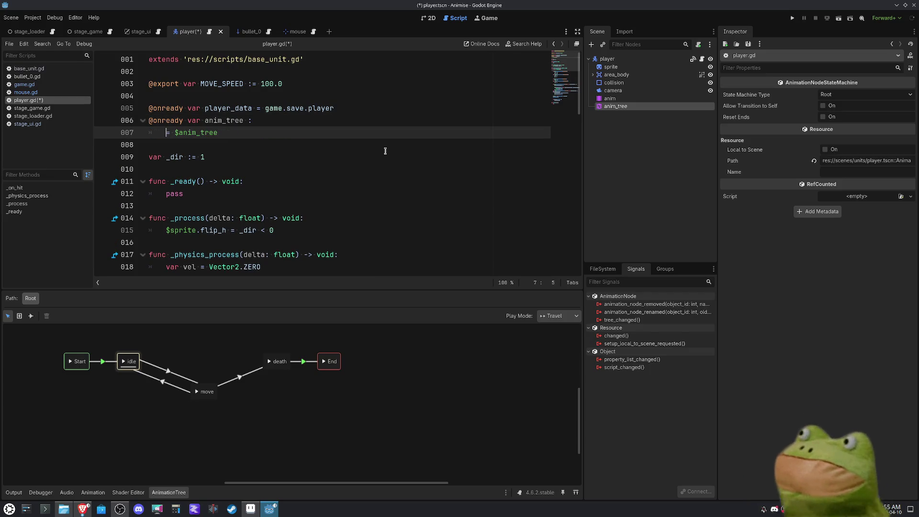
key(Up)
text(Animation)
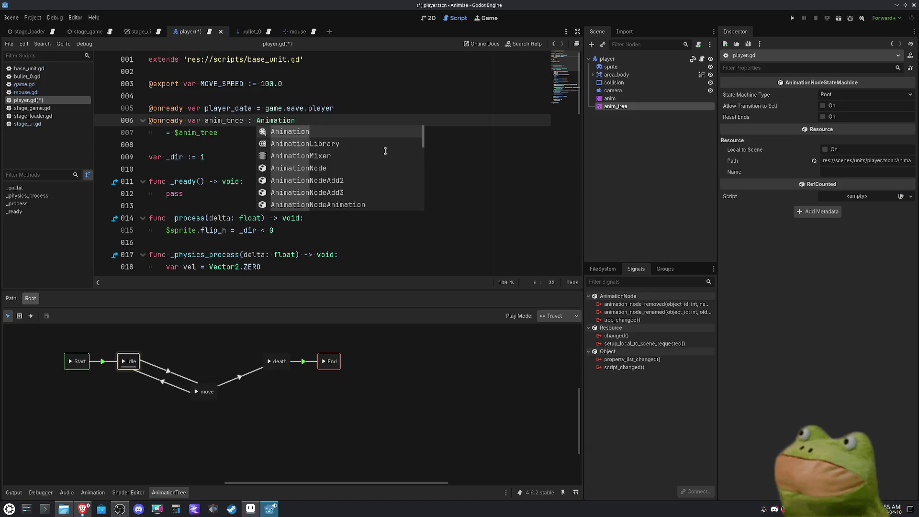
double_click(227, 121)
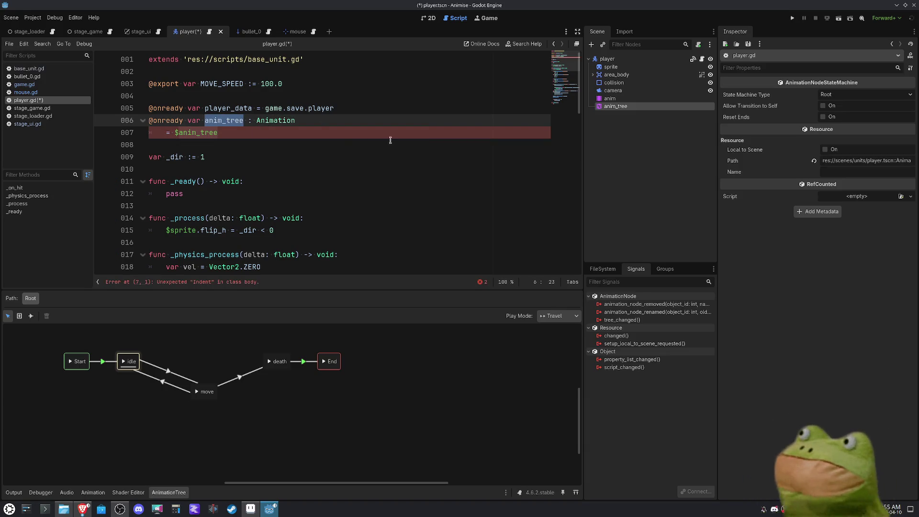
text(playa)
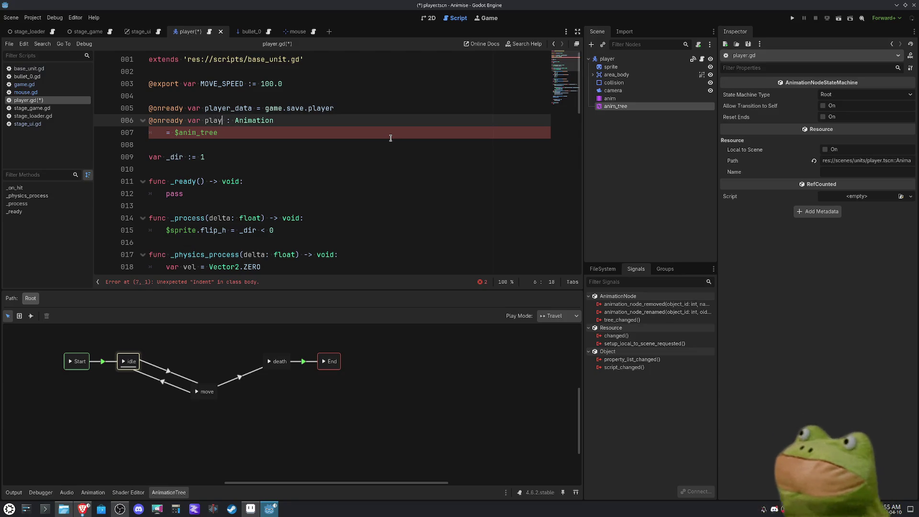
text(ack)
Select the anim_tree node to inspect its Playback parameter and type the variable AnimationNodeStateMachine
click(631, 98)
click(629, 106)
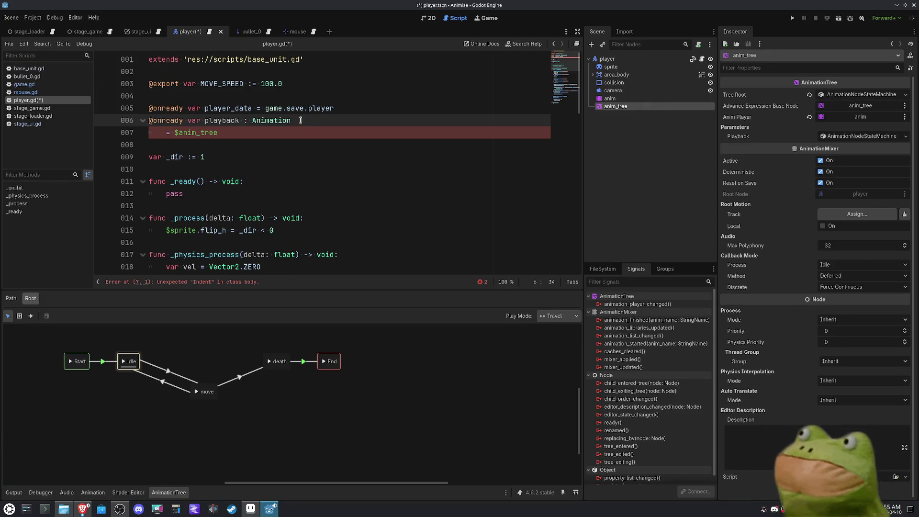
text(eStateM)
key(Return)
click(867, 137)
click(867, 138)
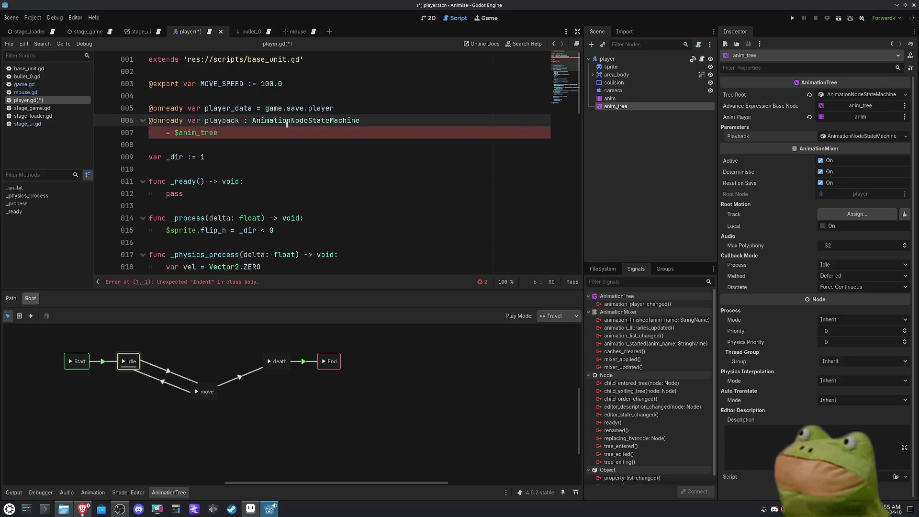
Drag the Playback parameter path into line 7 and wrap it as $anim_tree.get('parameters/playback')
click(270, 136)
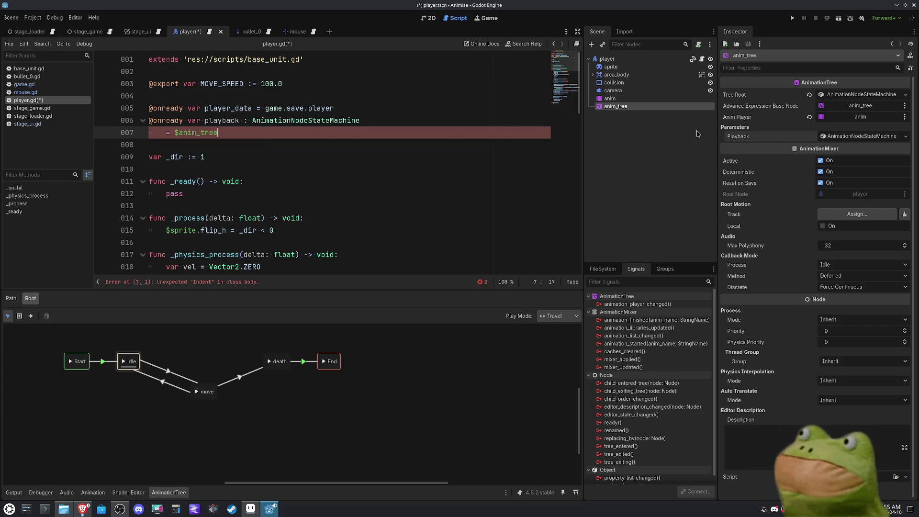
mouse_move(741, 138)
mouse_down()
mouse_move(313, 179)
mouse_move(316, 136)
mouse_up()
key(ctrl+Left)
key(ctrl+Left)
key(ctrl+Left)
key(Delete)
text(.get()
key(Delete)
text())
Add a line-continuation backslash at the end of line 6 and save the script
click(415, 114)
click(415, 124)
text(\)
click(409, 154)
key(ctrl+s)
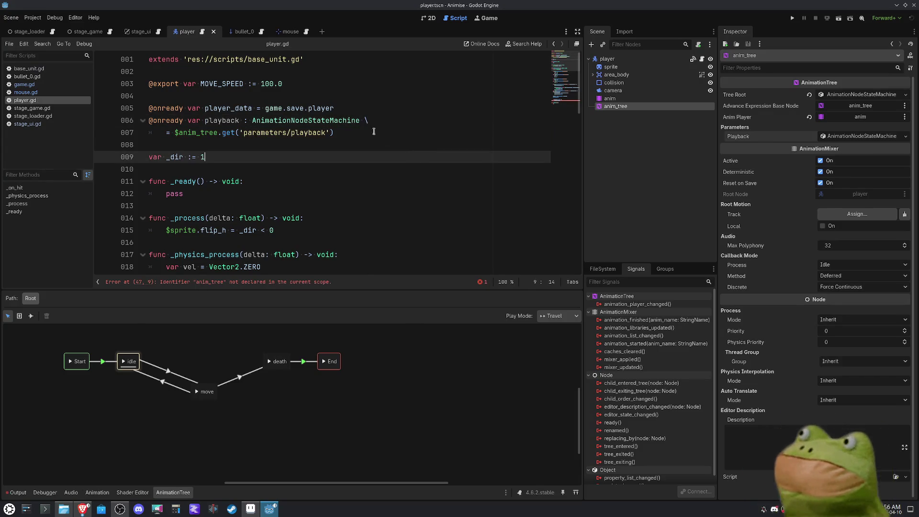
Complete the variable's type as AnimationNodeStateMachinePlayback
click(359, 121)
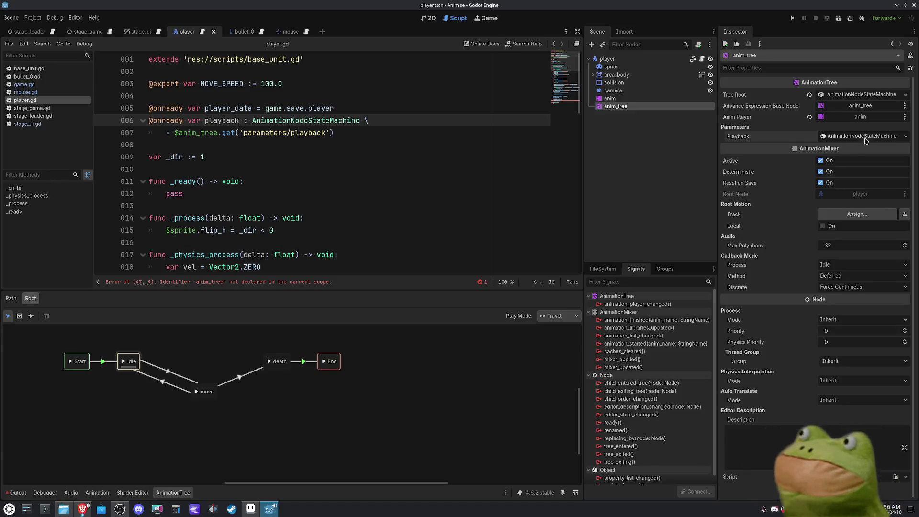
mouse_move(867, 139)
text(Playback)
click(409, 170)
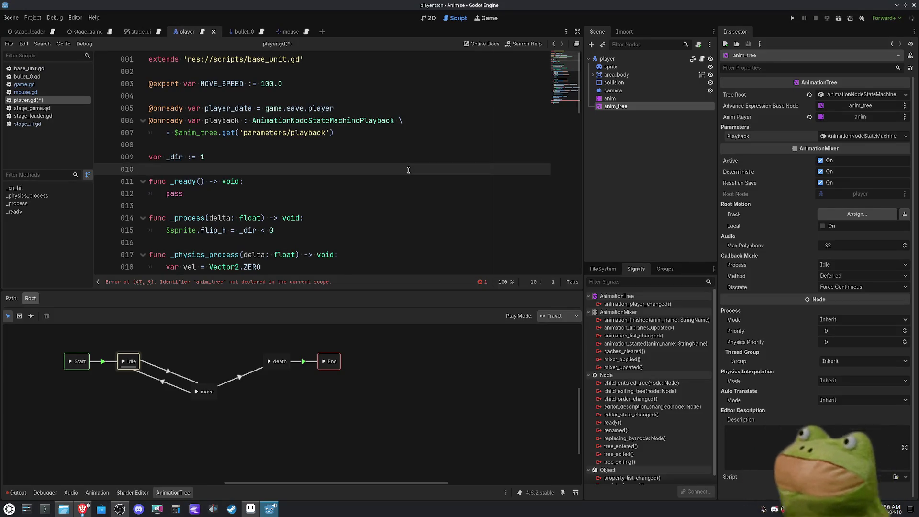
double_click(222, 120)
Replace the anim_tree.travel call on line 47 with playback.travel(&'move')
scroll(421, 220, down, 6)
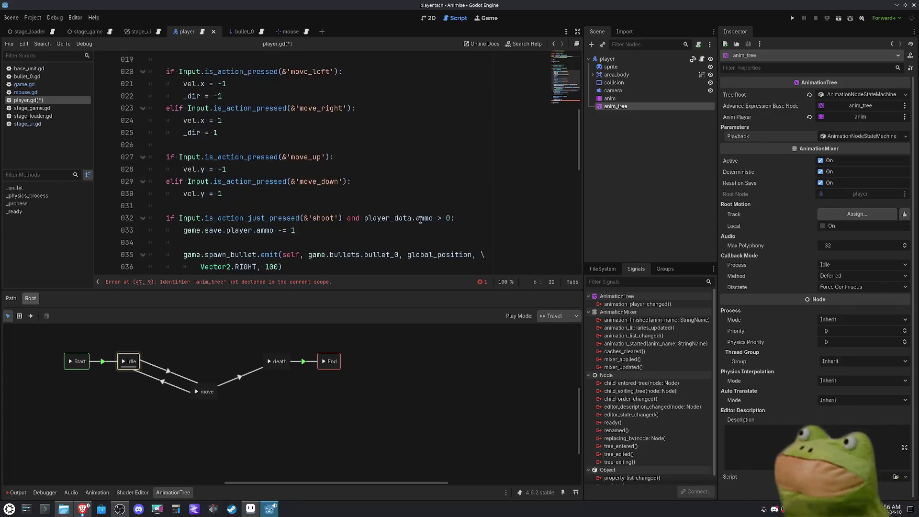
scroll(420, 220, down, 5)
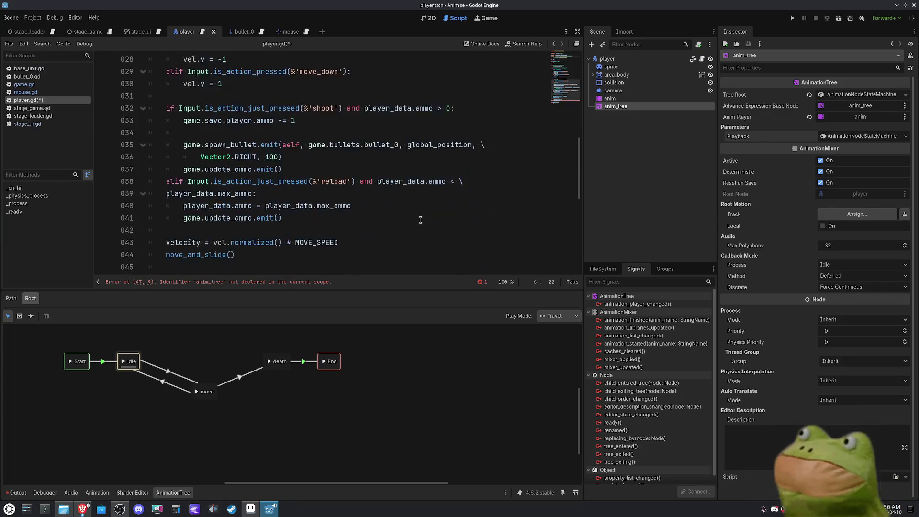
drag(255, 219, 183, 219)
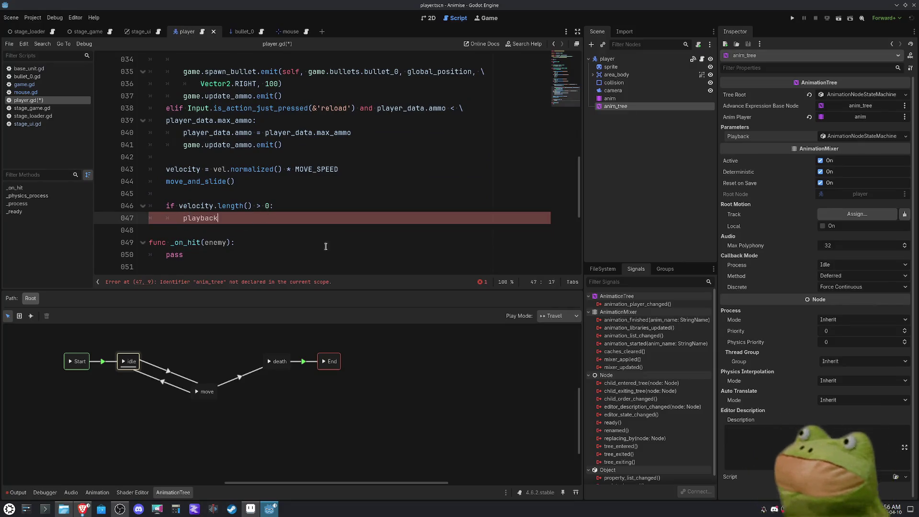
text(playback.tr)
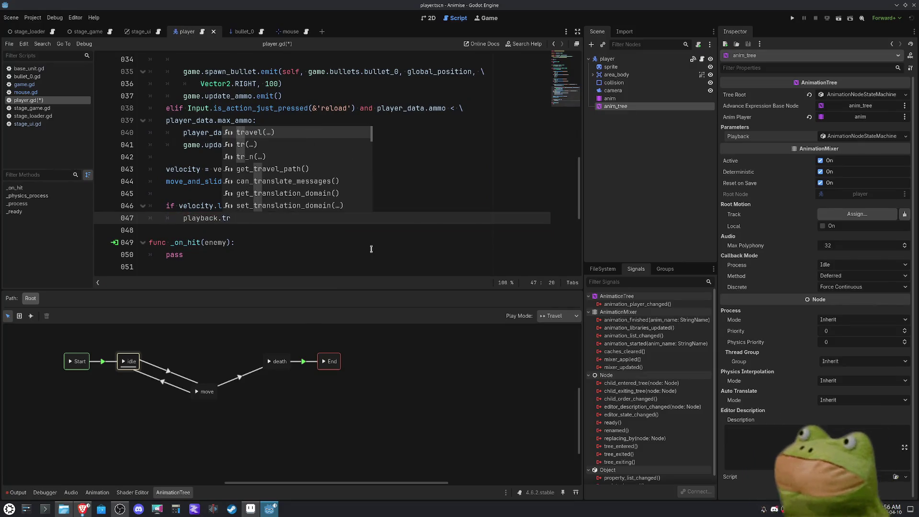
key(Return)
text(')
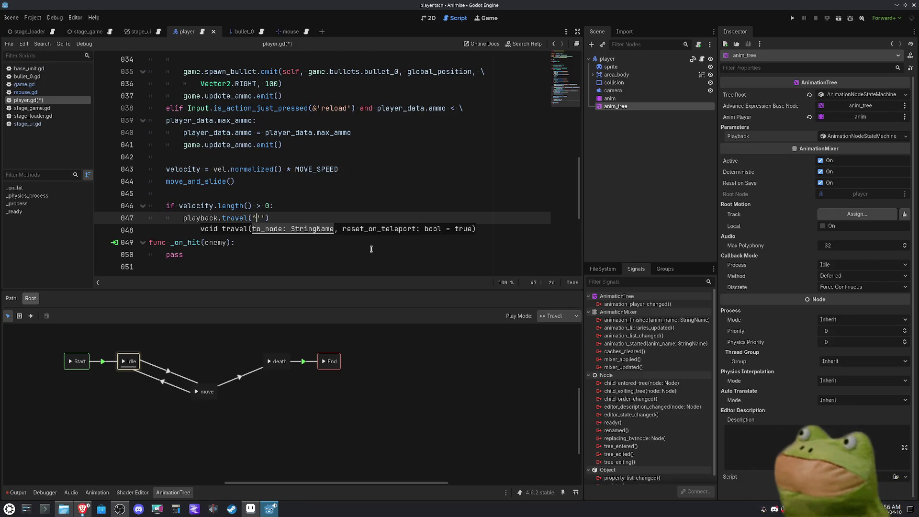
text(&')
text(move'))
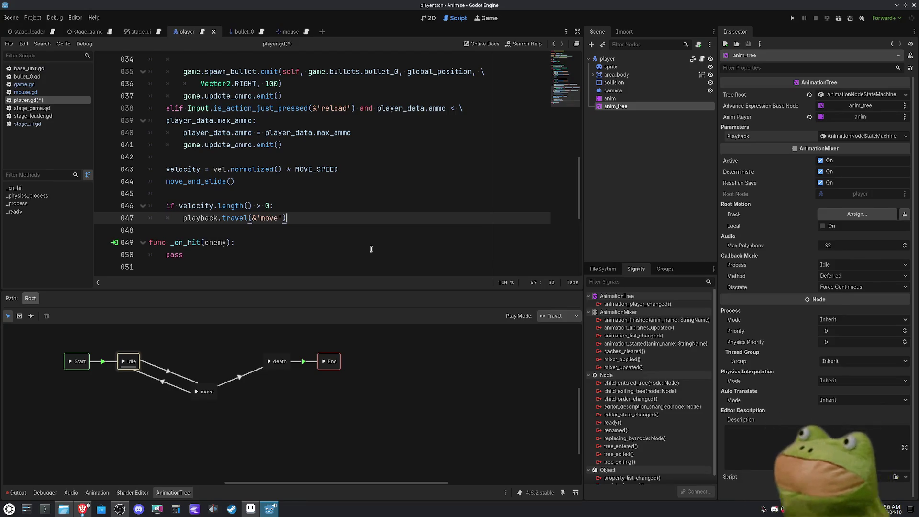
Add an else branch that calls playback.travel(&'idle')
key(Return)
key(BackSpace)
text(else:)
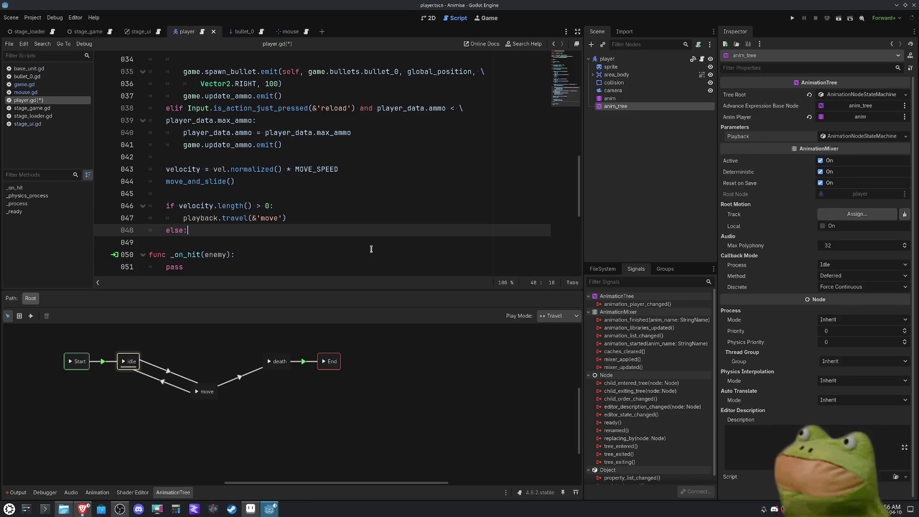
key(Up)
key(Down)
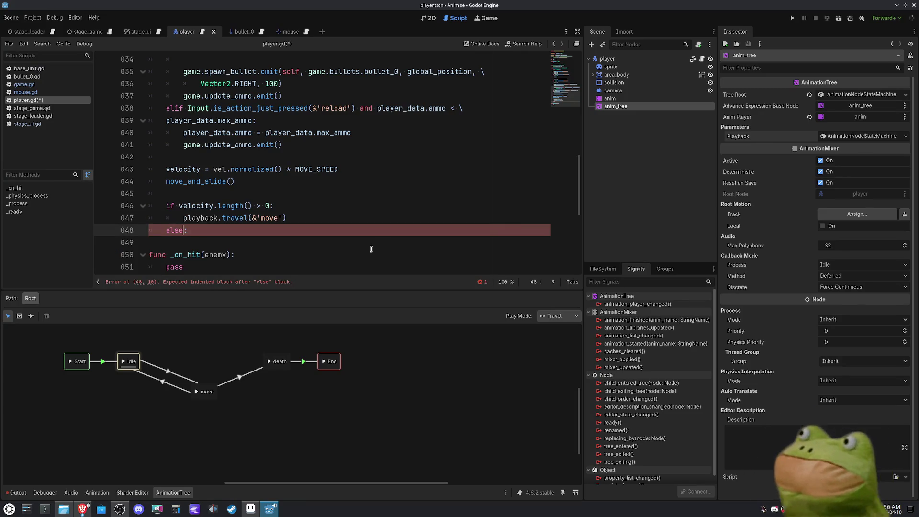
key(Return)
text(playback.travel(&'move)
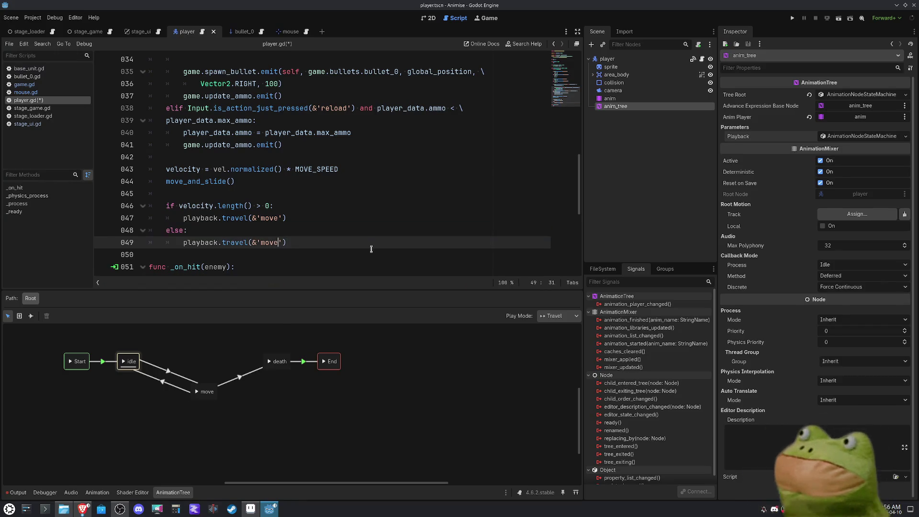
key(shift+Left)
key(shift+Left)
key(shift+Left)
text(idle)
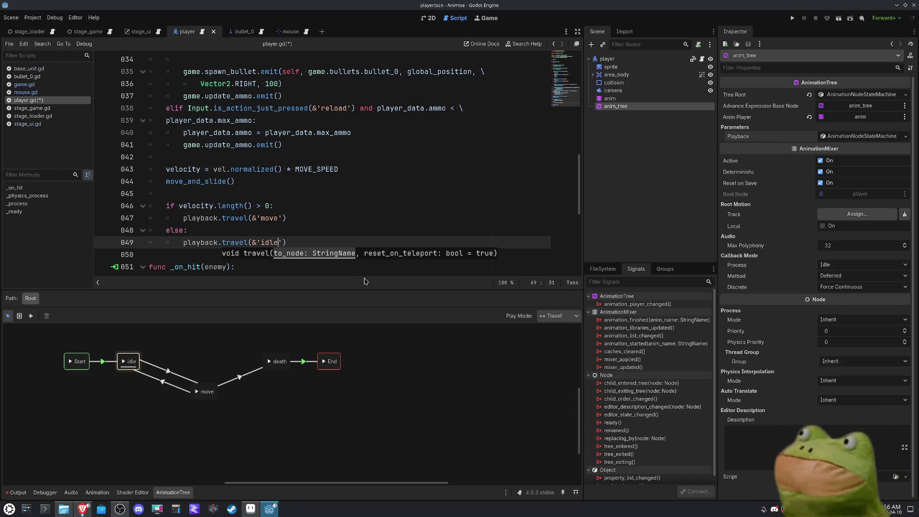
Enlarge the code area and run the game with F5 to test the animations
drag(363, 289, 364, 356)
click(353, 302)
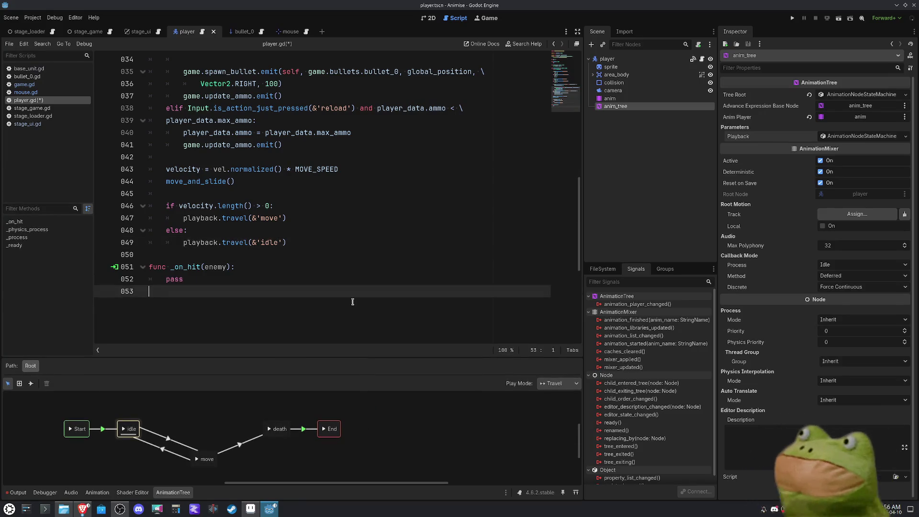
scroll(353, 302, up, 9)
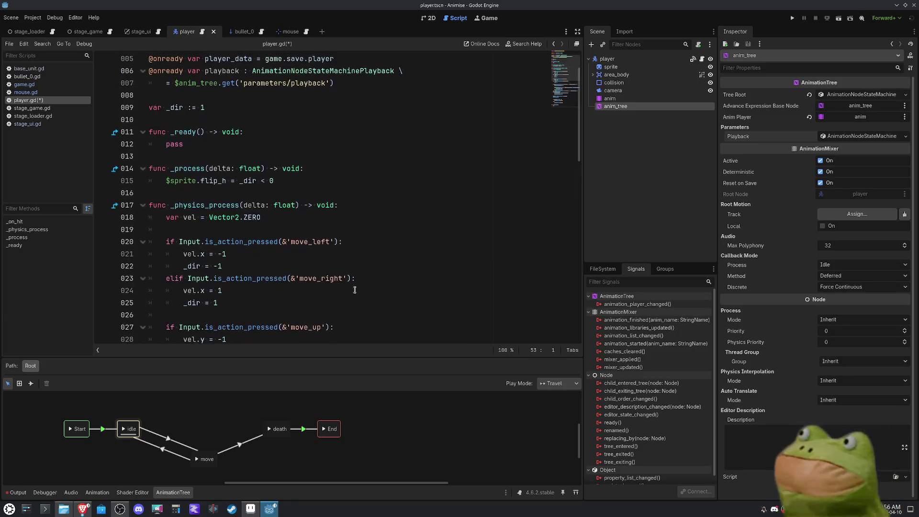
click(286, 222)
scroll(335, 246, down, 10)
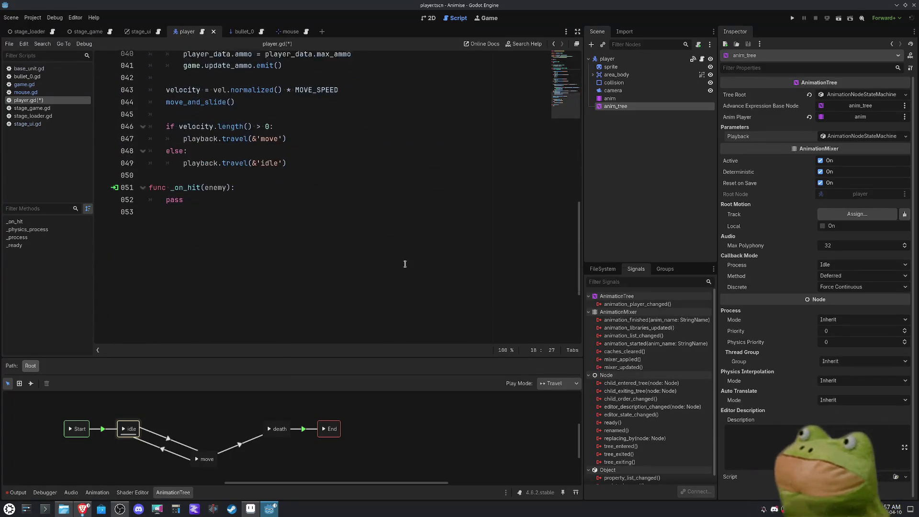
key(F5)
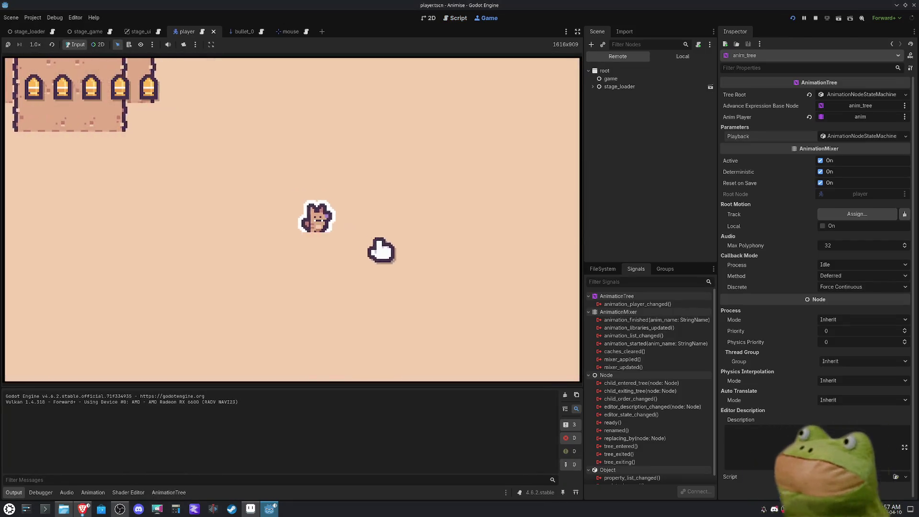
Walk the cat in all directions with W, A, S, D, then stop the game
key(a)
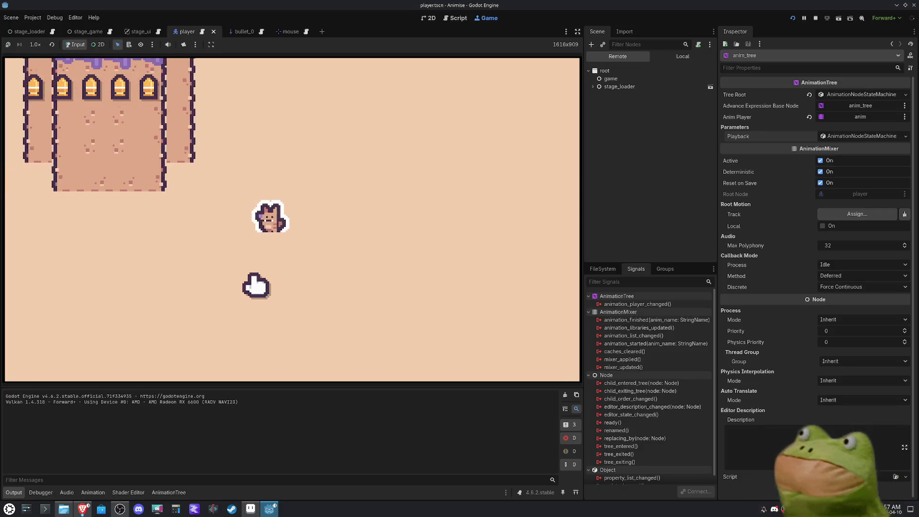
key(d)
key(a)
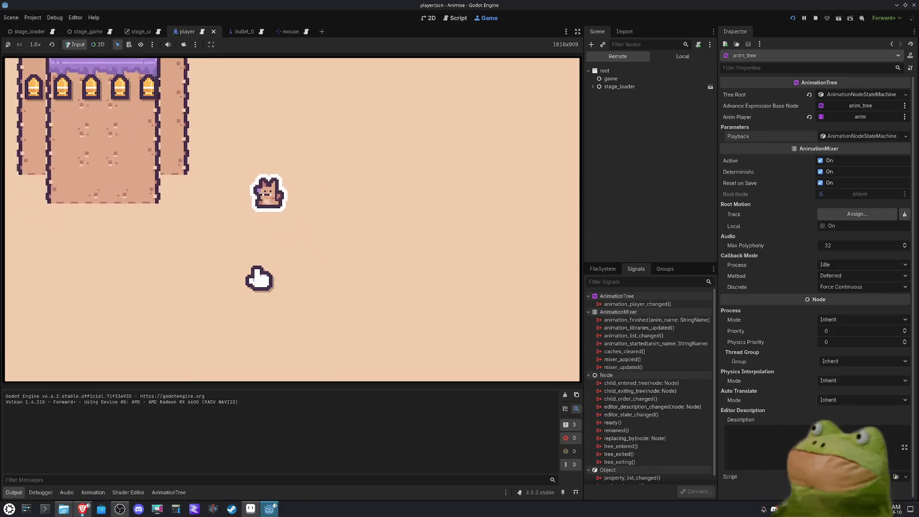
key(d)
key(w)
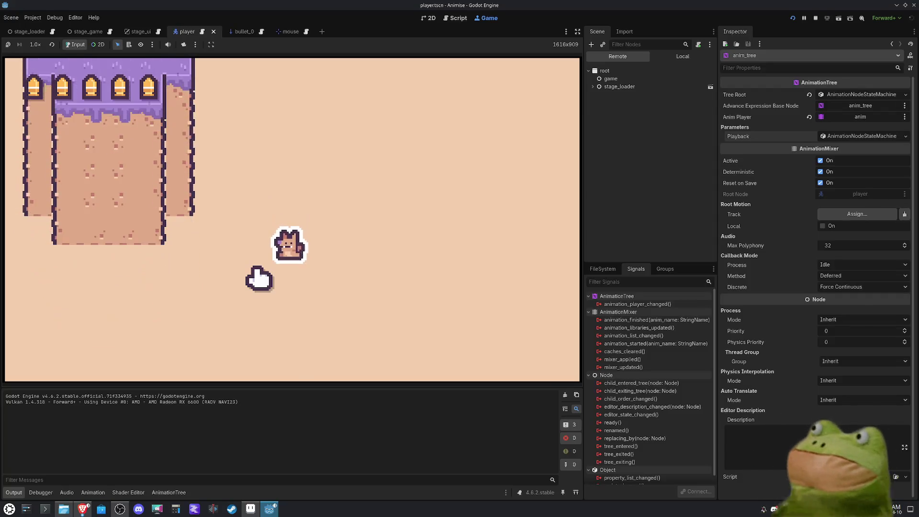
key(d)
key(w)
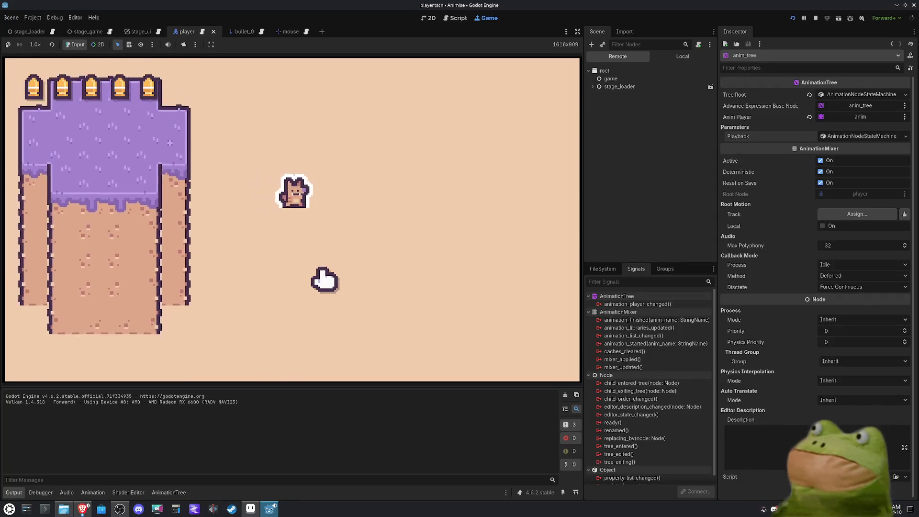
key(s)
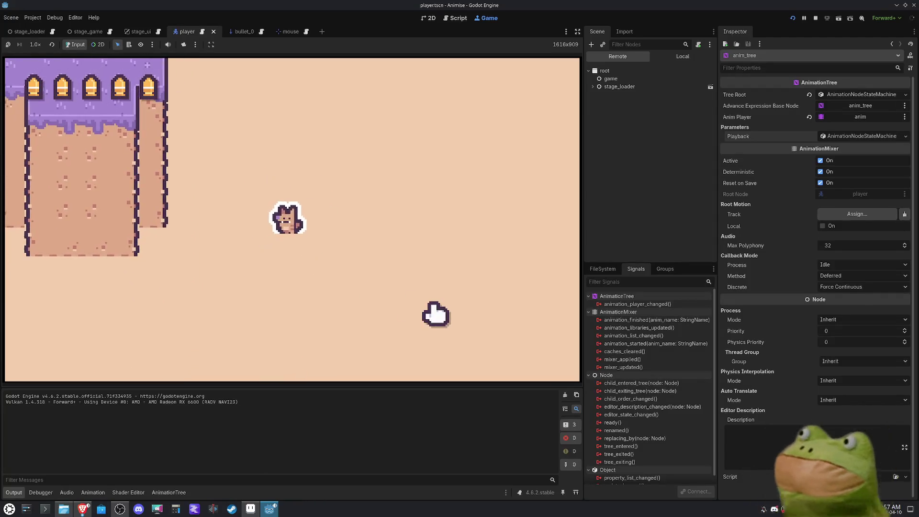
key(w)
key(d)
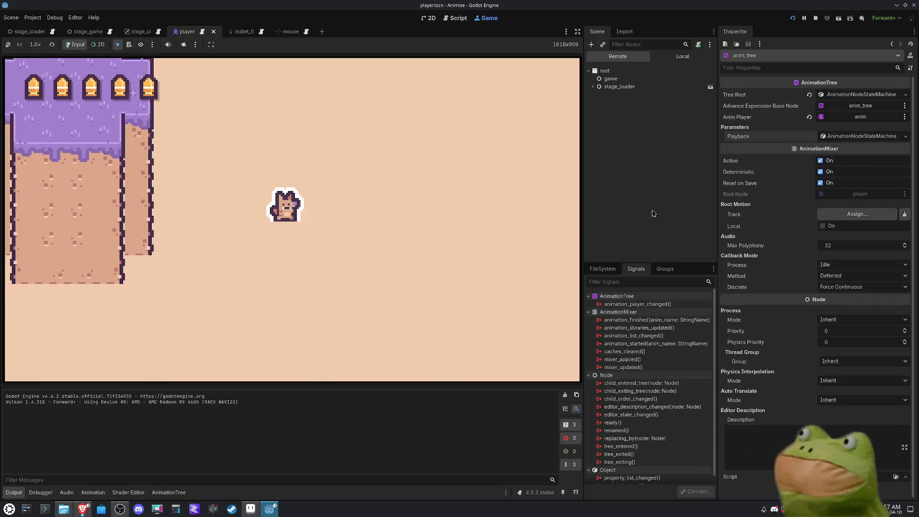
click(815, 18)
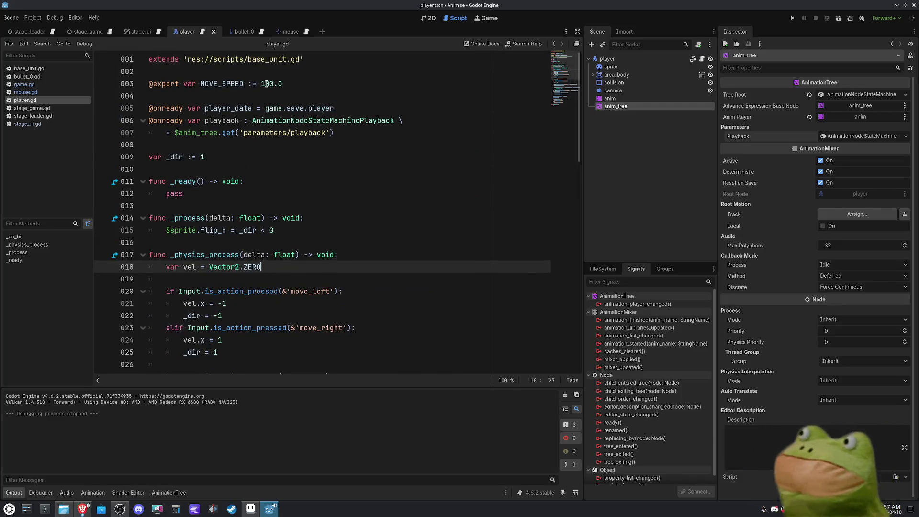
Change MOVE_SPEED from 100.0 to 50.0 and run the project again
click(266, 84)
key(BackSpace)
key(BackSpace)
text(5)
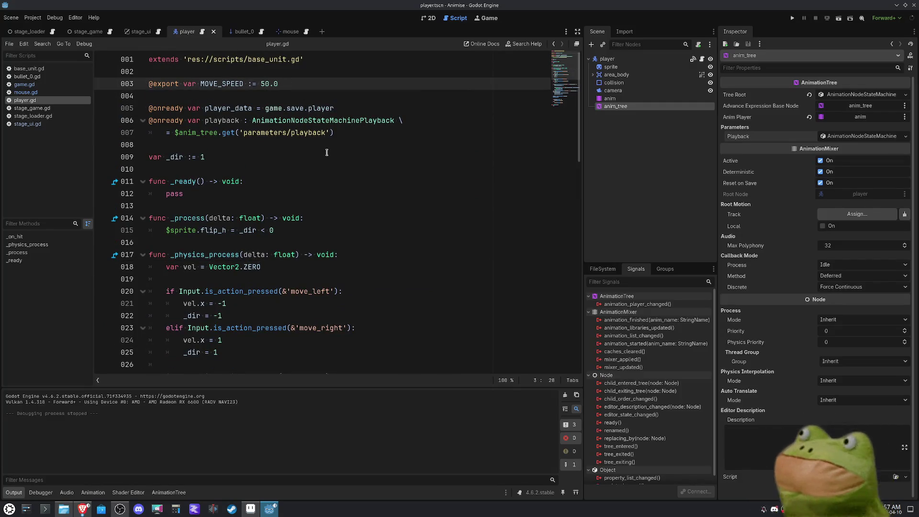
click(792, 17)
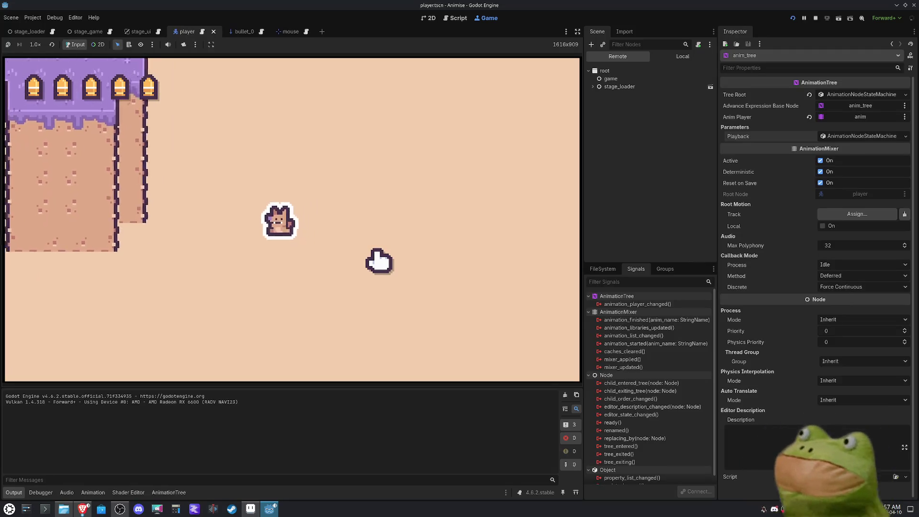
Fire five bullets from the cat in different directions
click(408, 199)
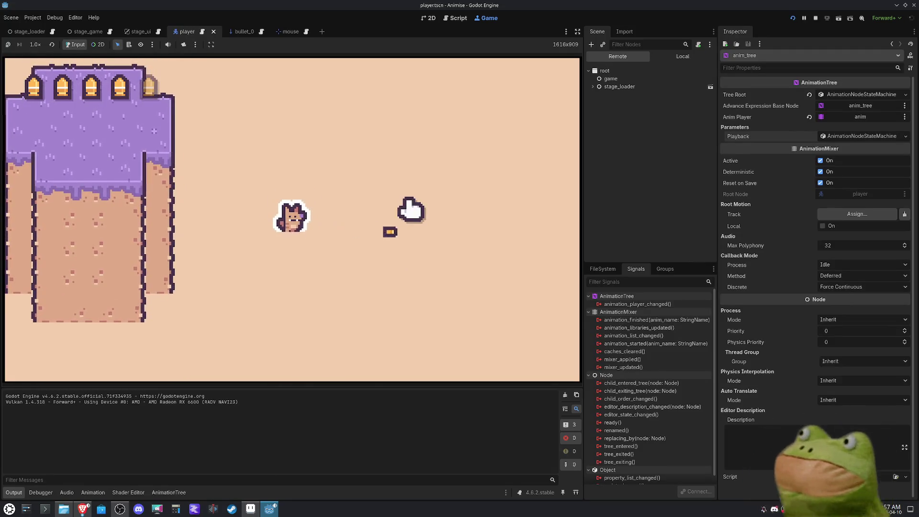
click(401, 175)
click(389, 158)
click(383, 192)
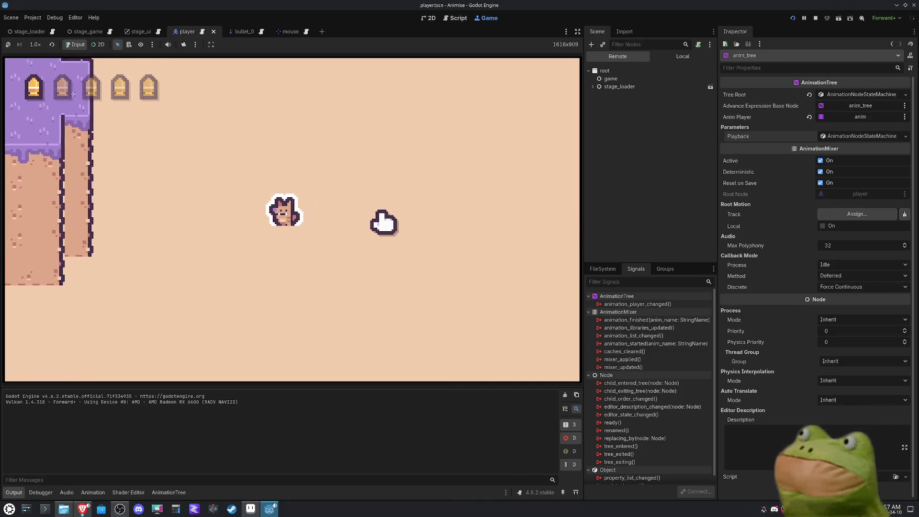
click(383, 222)
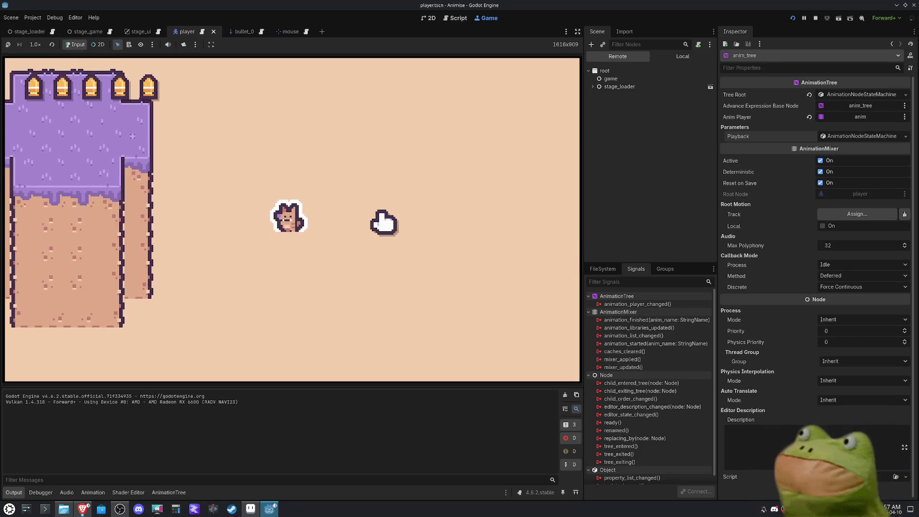